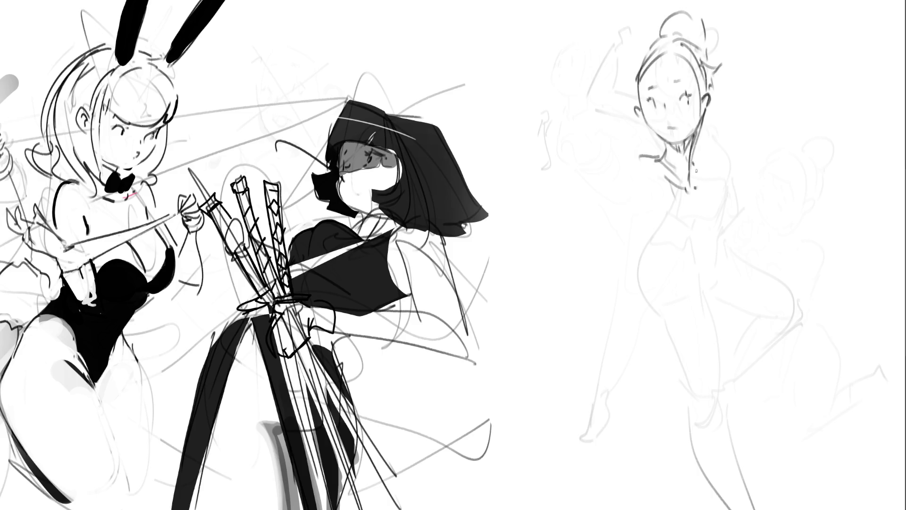
Ink dark lines for the right figure's shoulder, arm curve, neck and chest, redoing a misplaced stroke.
mouse_move(611, 155)
left_mouse_down()
mouse_move(646, 147)
mouse_move(658, 159)
left_mouse_up()
key("ctrl+z")
mouse_move(599, 174)
left_mouse_down()
mouse_move(648, 197)
mouse_move(633, 211)
left_mouse_up()
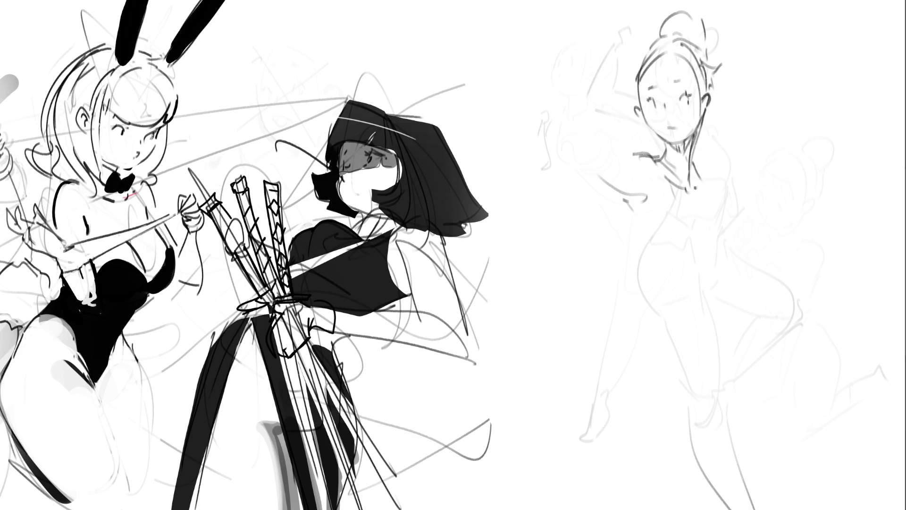
left_click_drag(692, 161, 702, 183)
left_click_drag(698, 166, 723, 203)
left_click_drag(670, 164, 685, 196)
mouse_move(665, 157)
left_mouse_down()
mouse_move(698, 192)
mouse_move(683, 232)
left_mouse_up()
Ink both torso sides down to the hip, redrawing the left contour shorter, and mark the waistline.
mouse_move(705, 198)
left_mouse_down()
mouse_move(728, 237)
mouse_move(721, 286)
left_mouse_up()
left_click_drag(680, 227, 657, 274)
key("ctrl+z")
left_click_drag(689, 229, 671, 267)
key("ctrl+z")
mouse_move(687, 229)
left_mouse_down()
mouse_move(675, 259)
mouse_move(685, 276)
mouse_move(732, 274)
mouse_move(669, 292)
mouse_move(718, 299)
mouse_move(708, 309)
mouse_move(642, 283)
left_mouse_up()
left_click_drag(668, 281, 659, 276)
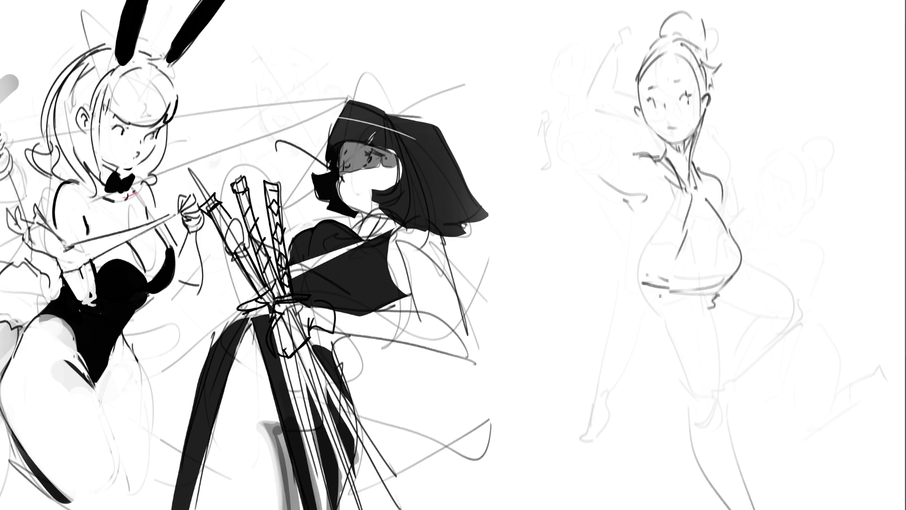
scroll(637, 268, "up", 5)
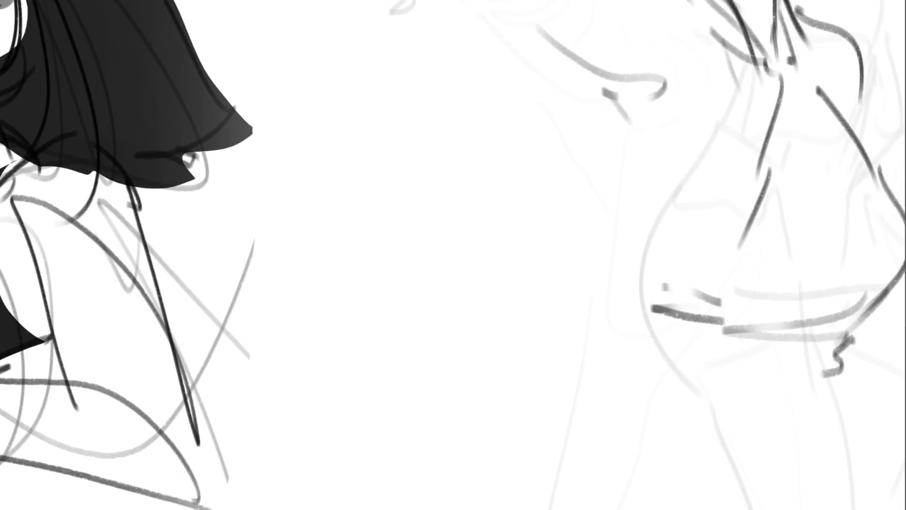
Zoom out and add grey hatching beside the waist and a grey curve down the torso.
scroll(447, 261, "down", 4)
scroll(437, 246, "down", 2)
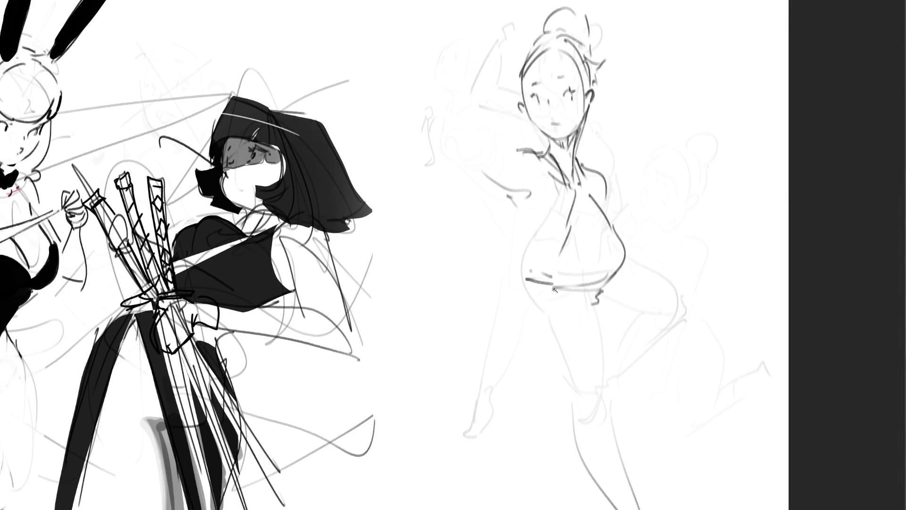
mouse_move(545, 276)
left_mouse_down()
mouse_move(517, 270)
mouse_move(512, 258)
mouse_move(547, 268)
left_mouse_up()
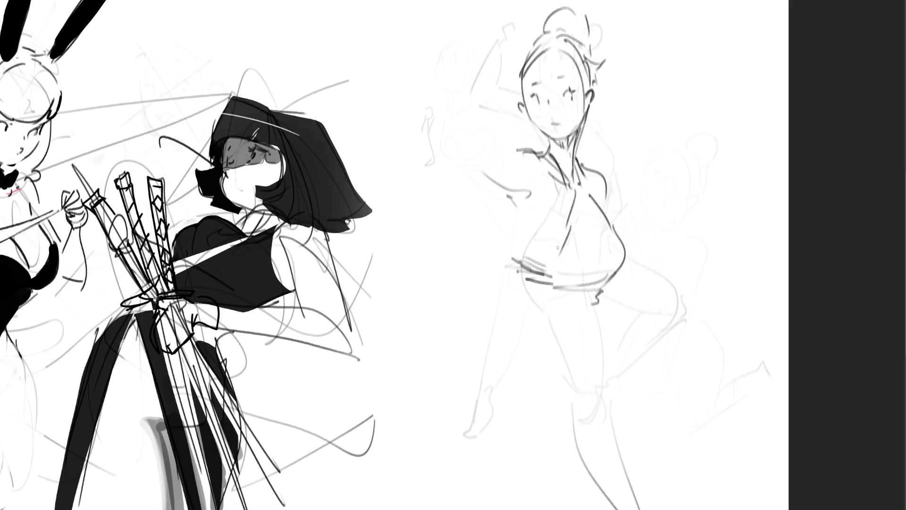
mouse_move(552, 225)
left_mouse_down()
mouse_move(552, 263)
mouse_move(552, 225)
left_mouse_up()
Draw a 'b'-shaped mark beside the right figure, fit the page to the window, then undo the mark.
mouse_move(690, 154)
left_mouse_down()
mouse_move(698, 234)
mouse_move(709, 245)
left_mouse_up()
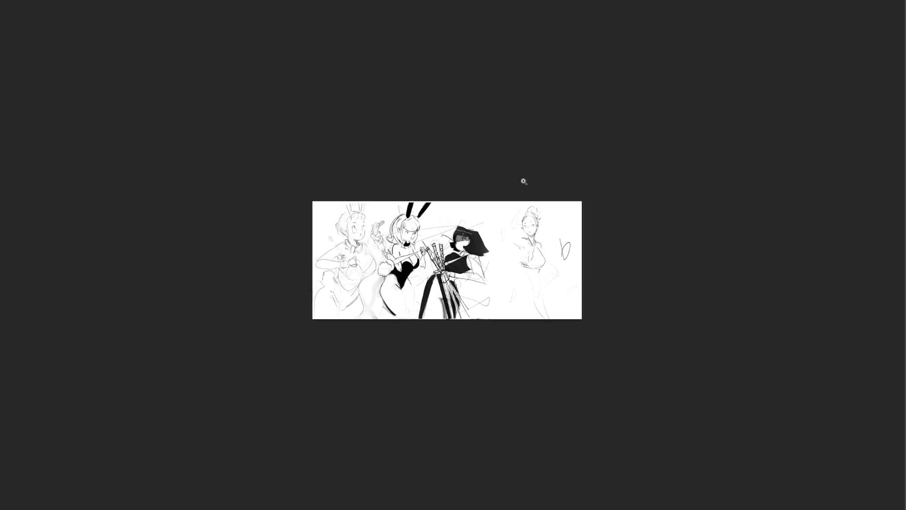
key("ctrl+0")
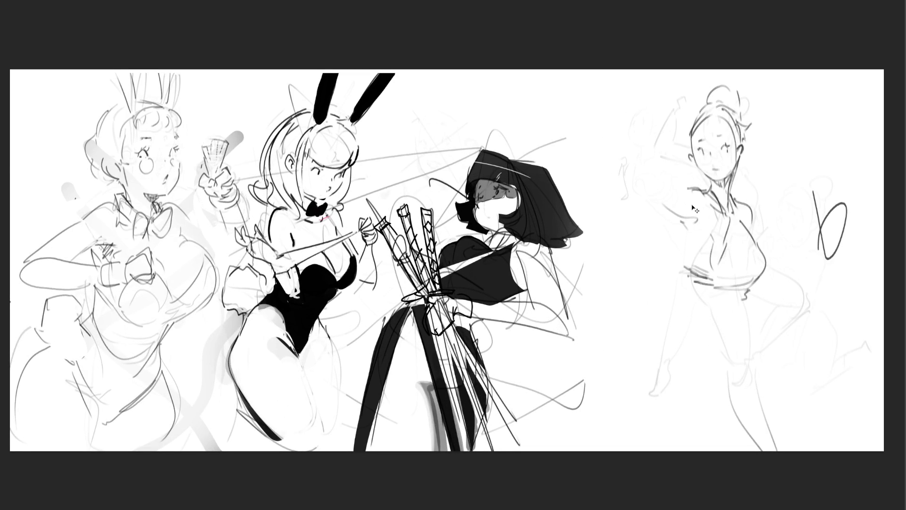
key("ctrl+z")
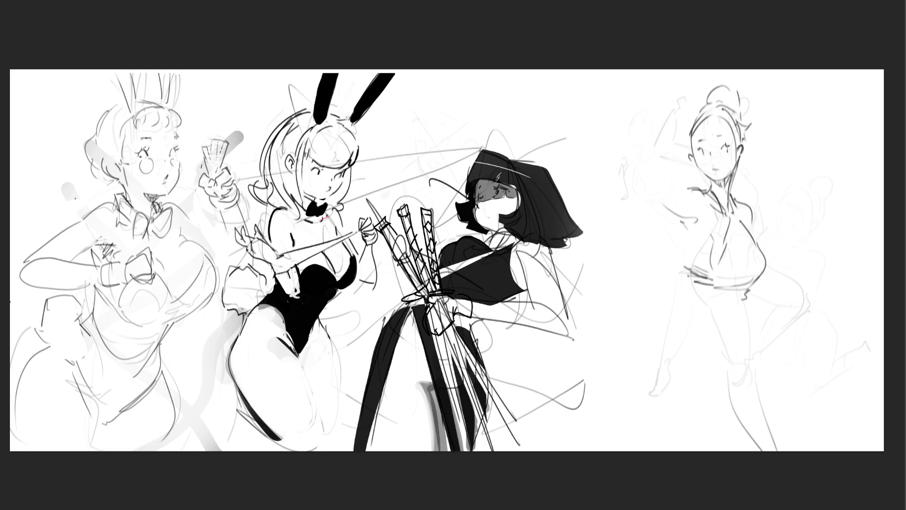
Zoom in and draw a short curved stroke on the right figure's left torso side, then fit the page.
left_click(690, 240)
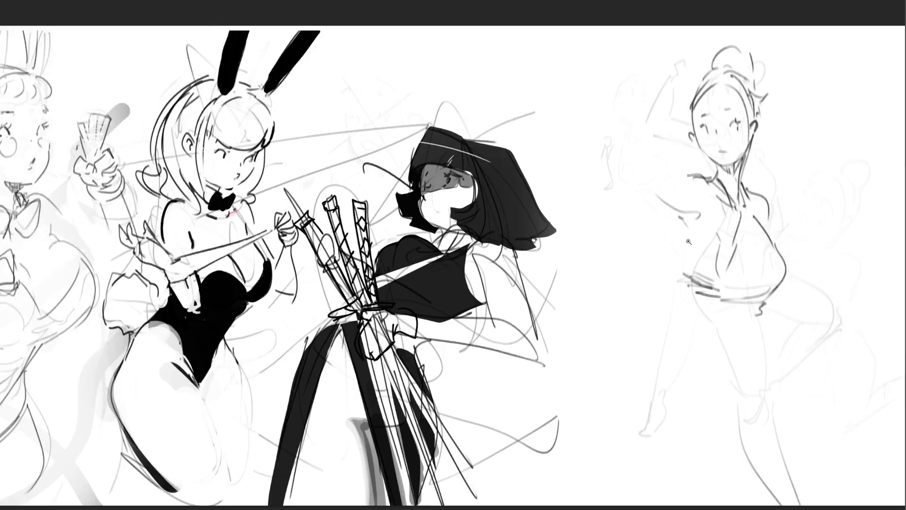
left_click_drag(686, 232, 696, 268)
left_click(689, 230)
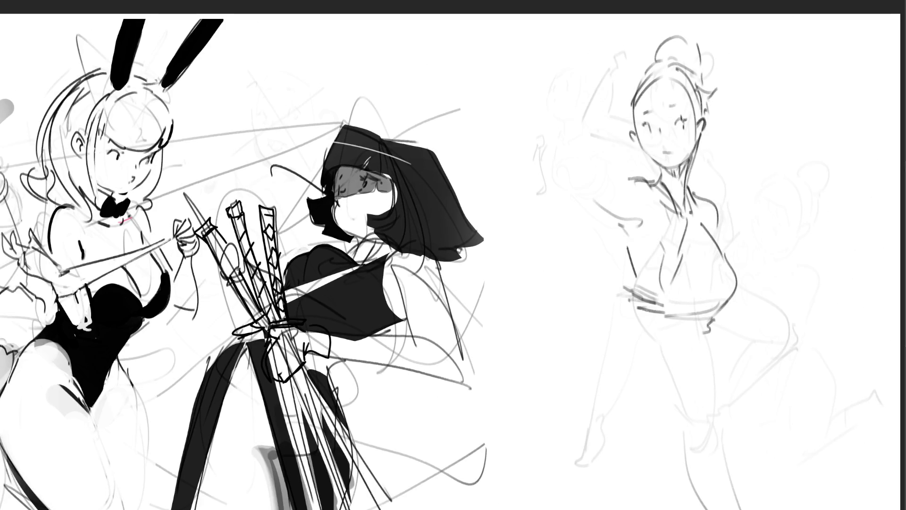
key("ctrl+0")
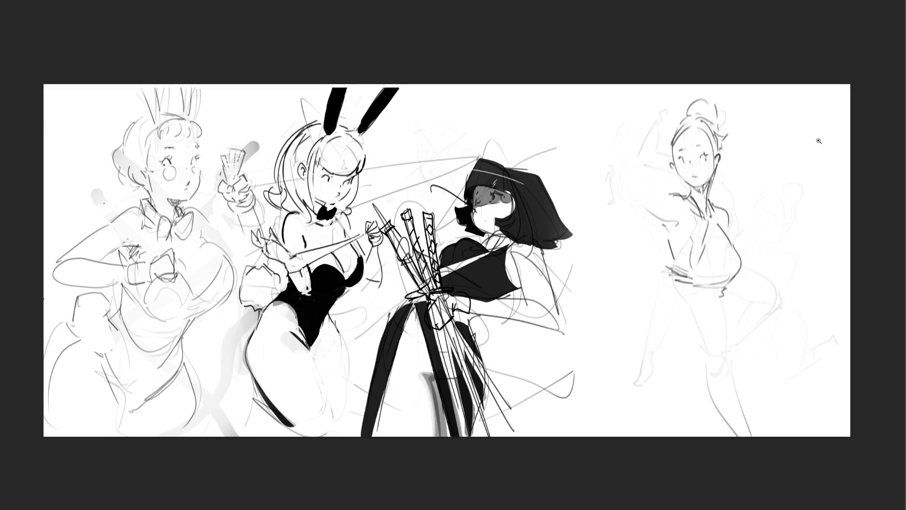
Trace the right figure's left torso side, a short belt-line mark and vertical lines down the leg.
left_click_drag(667, 233, 675, 264)
left_click_drag(697, 287, 701, 289)
left_click_drag(723, 357, 726, 400)
left_click_drag(725, 298, 722, 361)
Trace her leg contours, hip and outer leg, then enlarge the brush and erase the old leg lines.
left_click_drag(699, 301, 718, 348)
left_click_drag(701, 297, 720, 374)
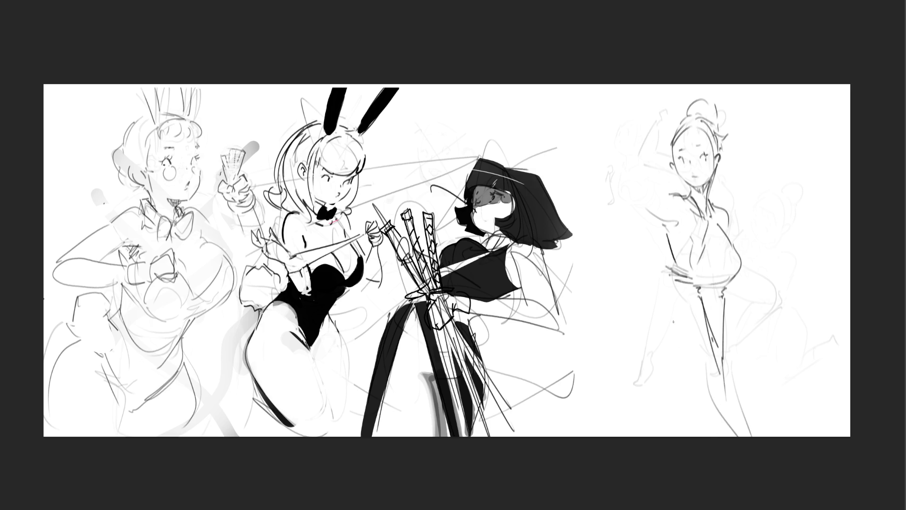
left_click_drag(677, 282, 675, 302)
left_click_drag(673, 310, 652, 395)
mouse_move(731, 285)
left_mouse_down()
mouse_move(725, 319)
mouse_move(732, 385)
left_mouse_up()
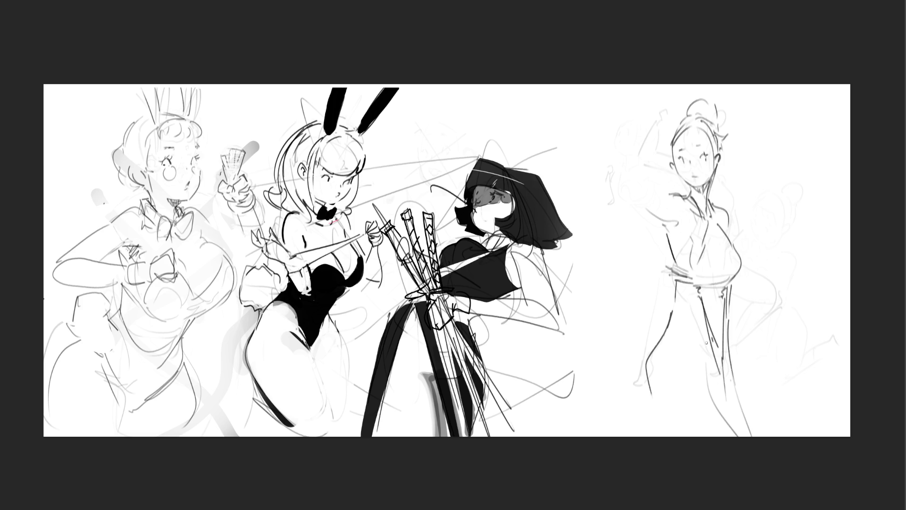
key("bracketright")
key("bracketright")
key("bracketright")
mouse_move(762, 405)
left_mouse_down()
mouse_move(698, 415)
mouse_move(647, 384)
mouse_move(649, 348)
mouse_move(809, 385)
mouse_move(830, 344)
left_mouse_up()
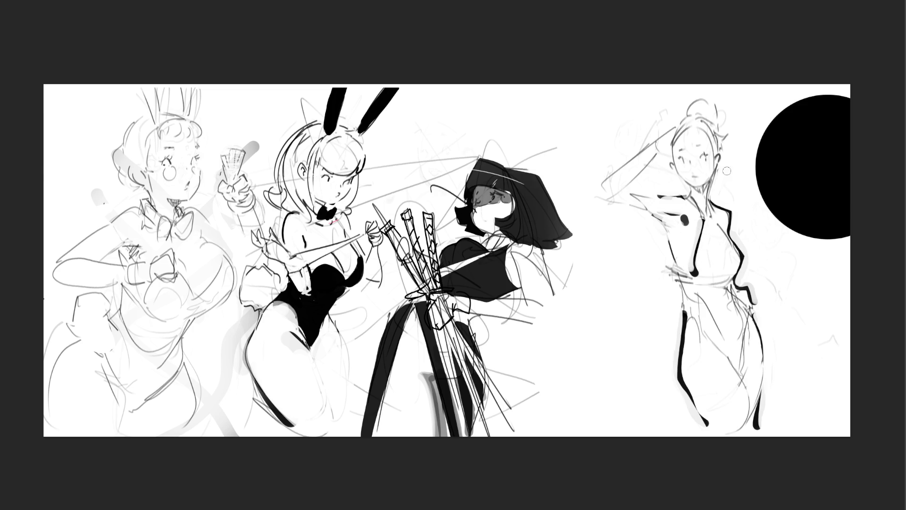
Ink a torso stroke down to the dot, undo it, and add a grey stroke across the waist.
left_click_drag(688, 244, 694, 272)
key("ctrl+z")
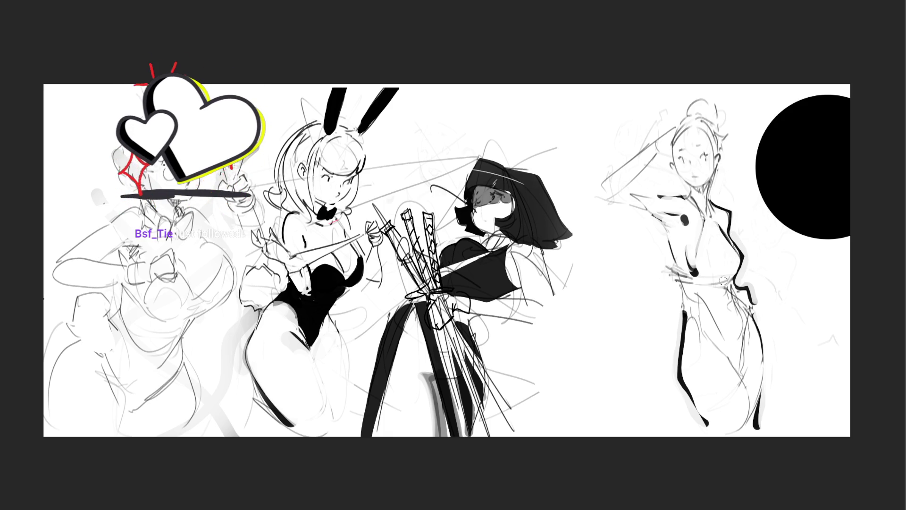
mouse_move(692, 275)
left_mouse_down()
mouse_move(735, 270)
mouse_move(691, 278)
mouse_move(729, 279)
mouse_move(676, 284)
left_mouse_up()
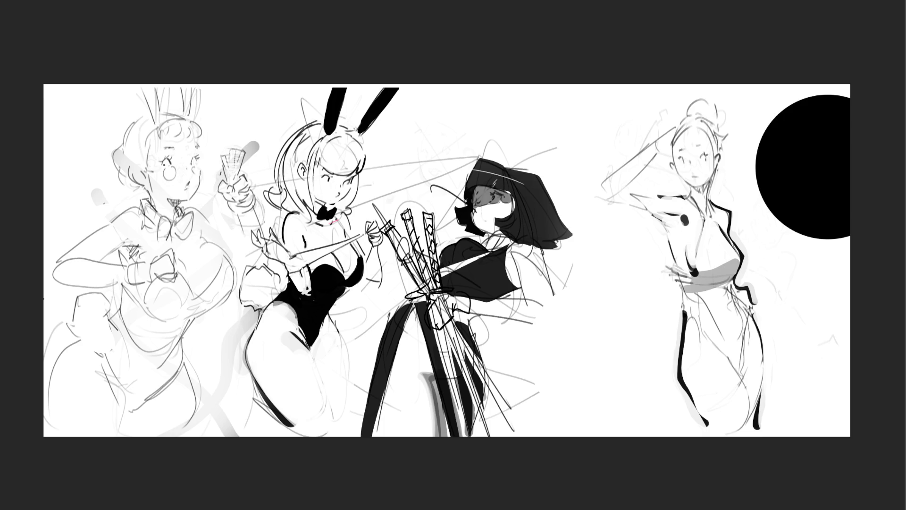
Paint soft grey over the shoulder dot and the right figure's raised arm and shoulder.
mouse_move(686, 211)
left_mouse_down()
mouse_move(696, 227)
mouse_move(676, 206)
mouse_move(694, 216)
mouse_move(705, 184)
mouse_move(725, 229)
left_mouse_up()
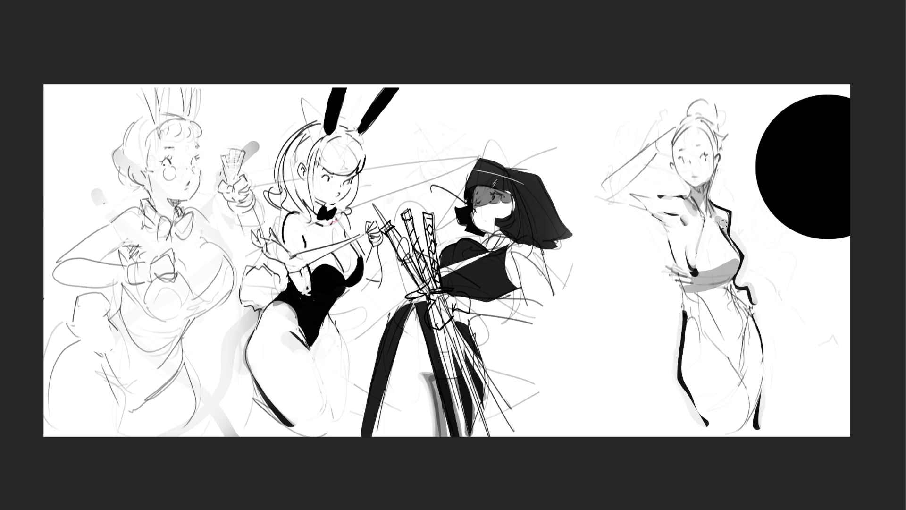
left_click_drag(663, 218, 683, 236)
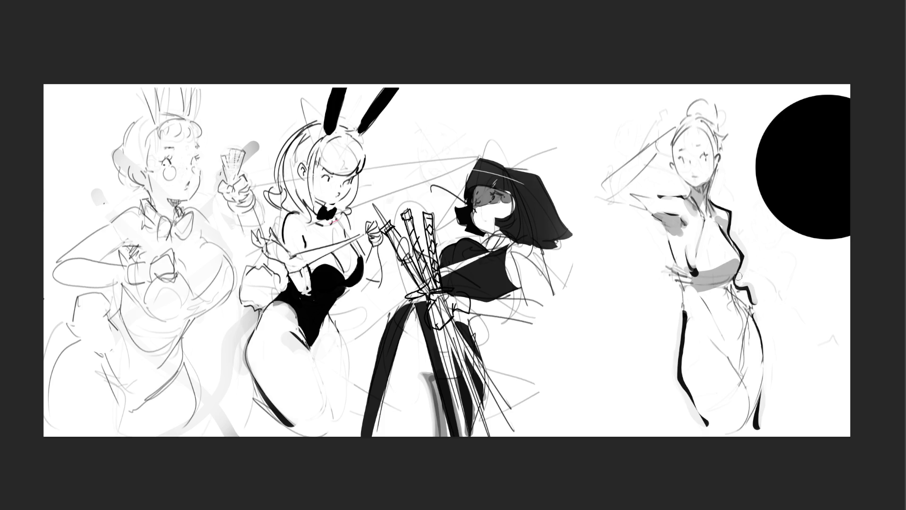
Ink a dark contour at the right figure's waist and a shading mark by her raised arm, undoing a misplaced arm line.
mouse_move(729, 287)
left_mouse_down()
mouse_move(747, 308)
mouse_move(730, 291)
mouse_move(737, 305)
left_mouse_up()
left_click_drag(656, 204, 663, 203)
left_click_drag(659, 216, 677, 267)
key("ctrl+z")
key("ctrl+z")
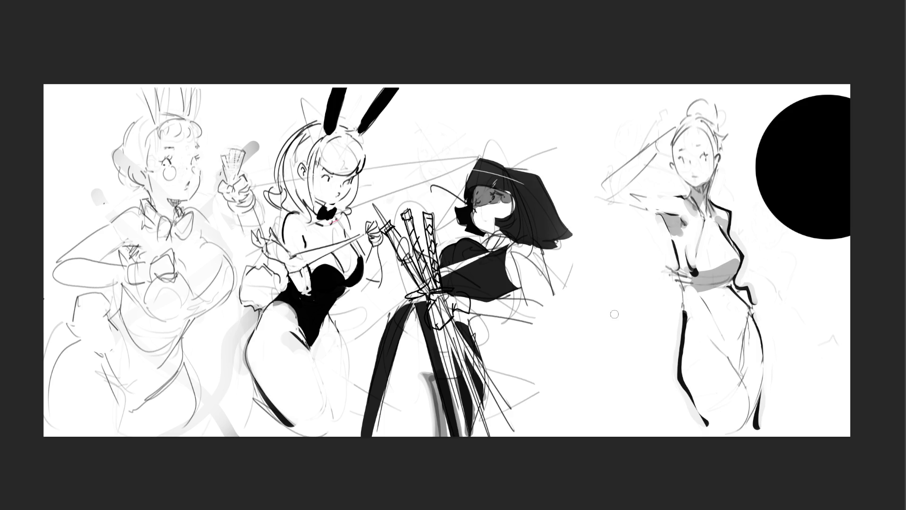
Paint and rework the horizontal strokes of the extended arm beside the shoulder, adjusting their darkness.
left_click_drag(605, 204, 671, 210)
left_click_drag(606, 209, 670, 195)
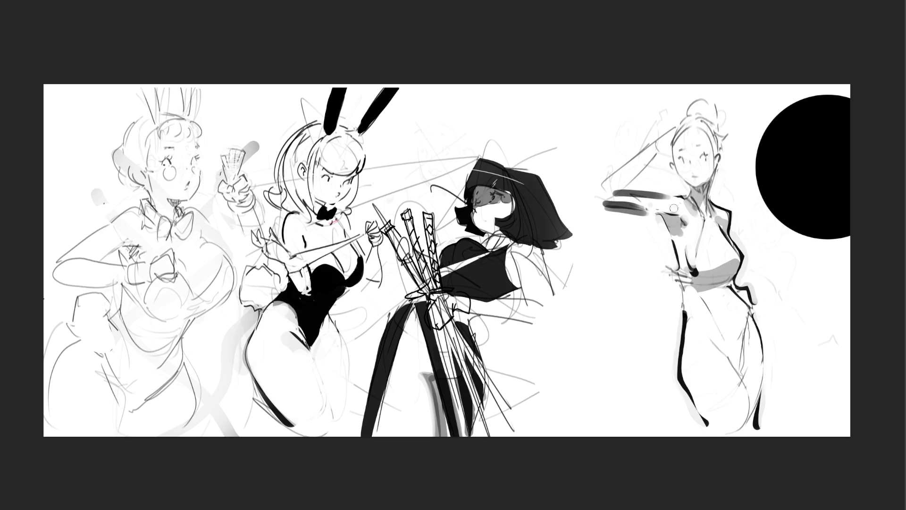
left_click_drag(600, 205, 668, 202)
mouse_move(605, 196)
left_mouse_down()
mouse_move(666, 198)
mouse_move(607, 209)
mouse_move(650, 218)
left_mouse_up()
mouse_move(611, 192)
left_mouse_down()
mouse_move(643, 181)
mouse_move(640, 217)
left_mouse_up()
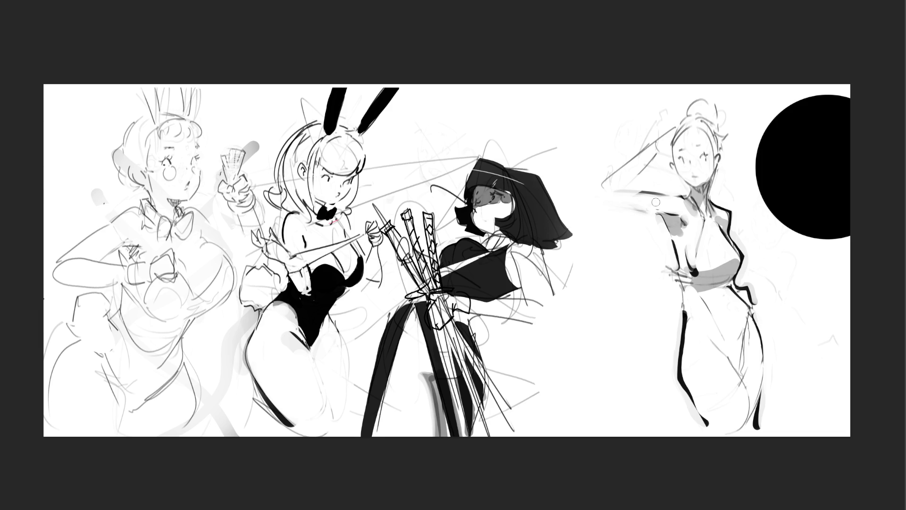
Ink diagonal strokes and a forearm line on the raised arm, and touch up the hip and bottom of the leg.
mouse_move(660, 152)
left_mouse_down()
mouse_move(634, 202)
mouse_move(608, 196)
mouse_move(616, 204)
mouse_move(638, 185)
mouse_move(627, 199)
left_mouse_up()
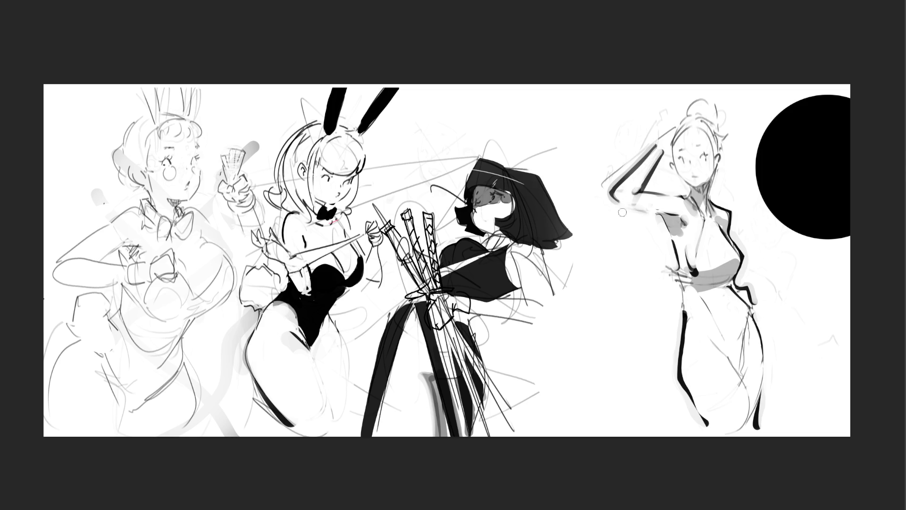
left_click_drag(636, 191, 667, 194)
left_click_drag(746, 359, 747, 375)
left_click_drag(759, 426, 759, 429)
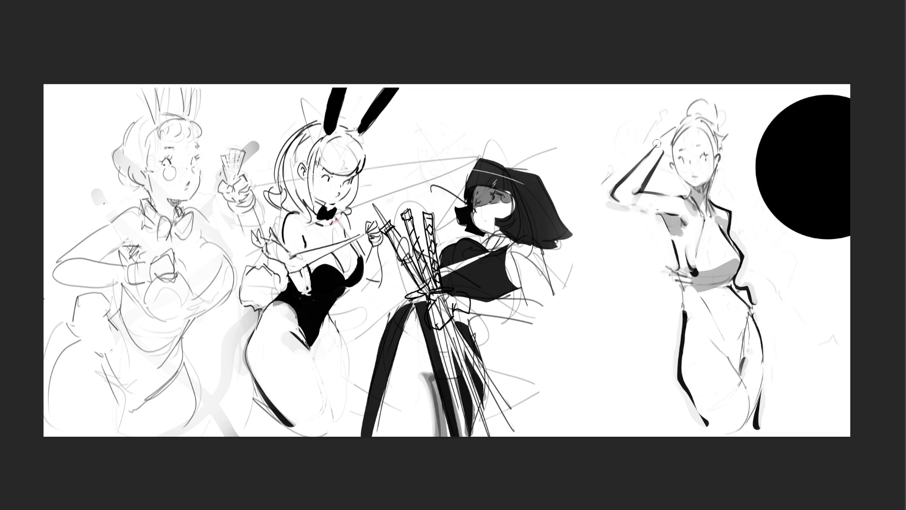
left_click_drag(655, 146, 620, 179)
Rework the raised forearm: dab dark ink at the wrist, erase the lower outline, and extend the upper outline to the elbow.
key("ctrl+z")
mouse_move(662, 150)
left_mouse_down()
mouse_move(673, 124)
mouse_move(656, 140)
left_mouse_up()
left_click(657, 144)
mouse_move(619, 196)
left_mouse_down()
mouse_move(611, 199)
mouse_move(659, 216)
left_mouse_up()
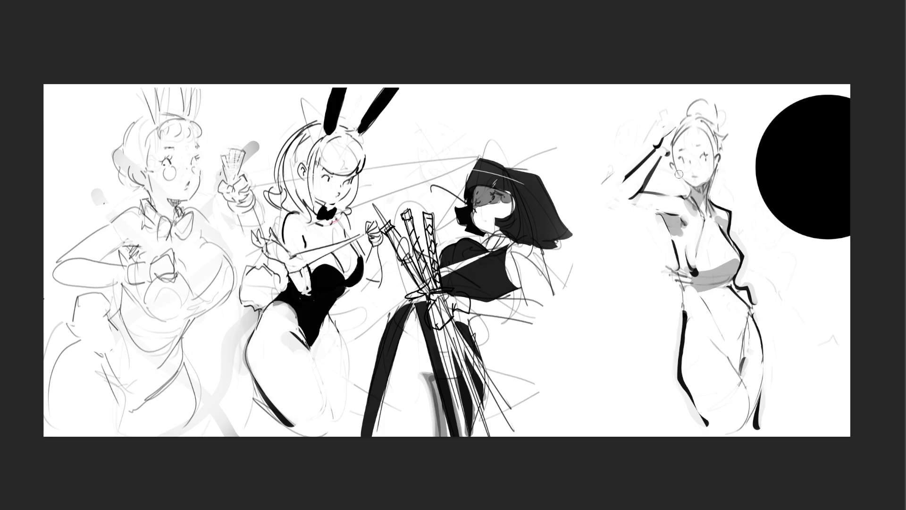
mouse_move(625, 174)
left_mouse_down()
mouse_move(610, 200)
mouse_move(636, 199)
left_mouse_up()
left_click_drag(615, 203, 645, 204)
key("ctrl+z")
Shade the right figure's abdomen and left leg in soft grey and extend the leg's black outline downward.
left_click_drag(723, 350, 710, 321)
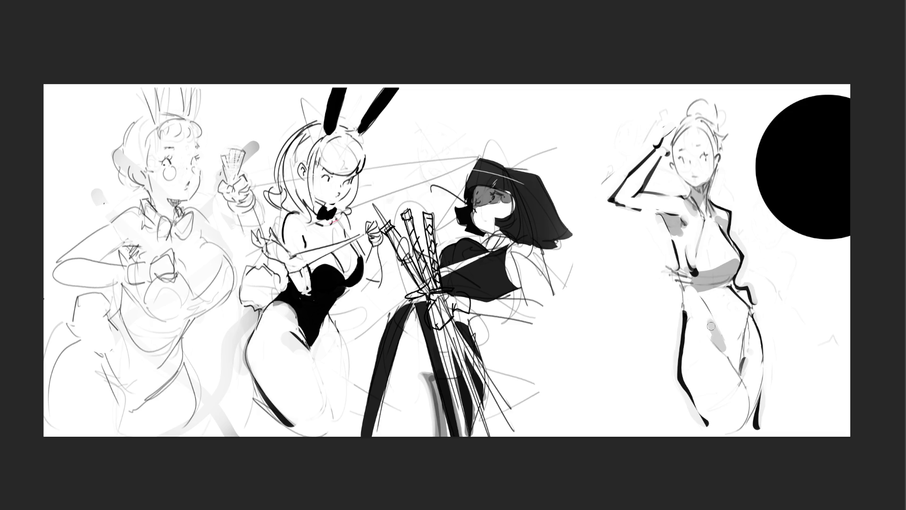
left_click_drag(708, 318, 723, 350)
left_click_drag(683, 376, 699, 397)
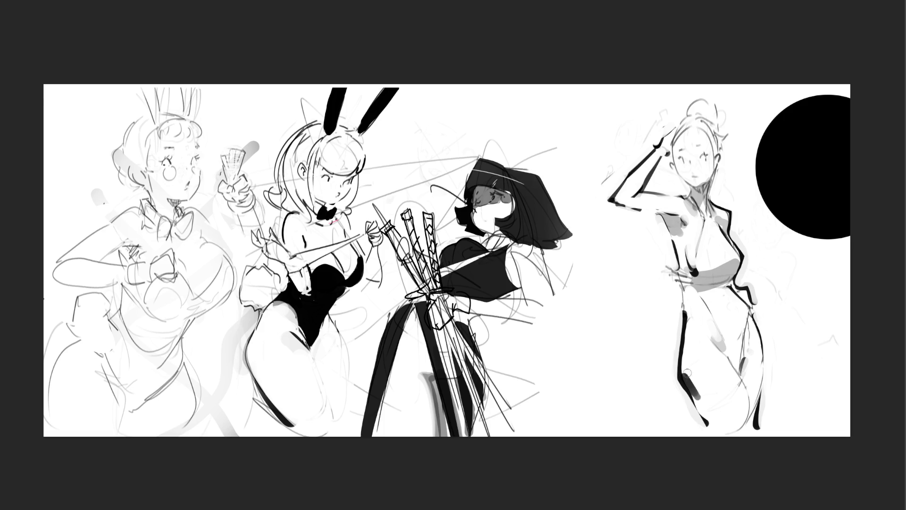
key("ctrl+z")
left_click_drag(695, 398, 715, 431)
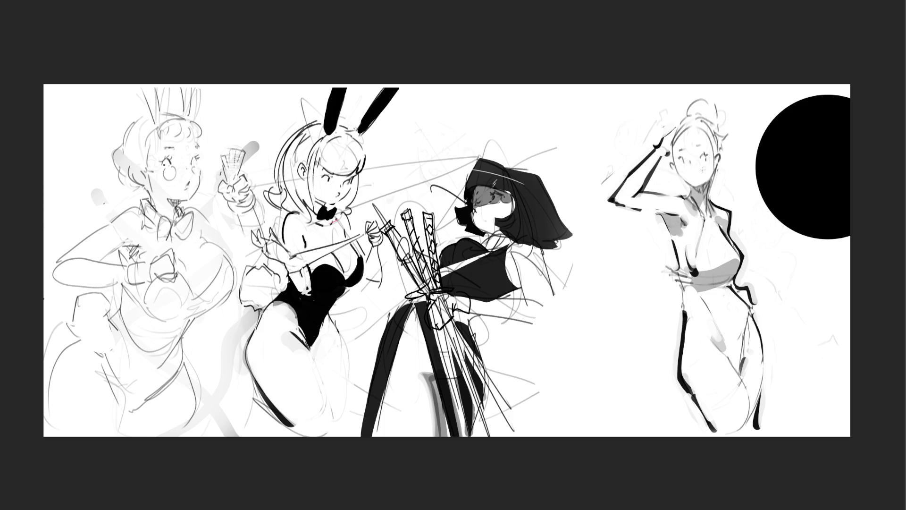
Rework the small mouth mark on the right figure's face with a short dark stroke.
scroll(703, 171, "up", 3)
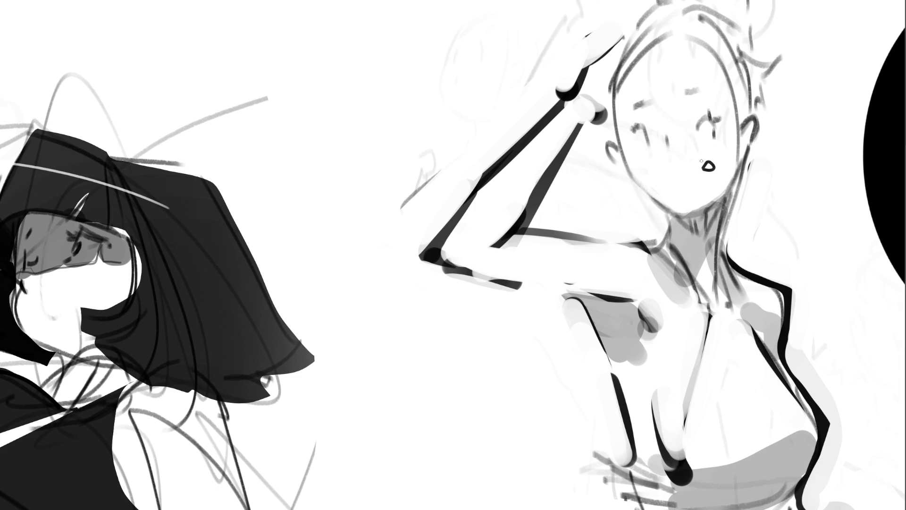
key("bracketright")
key("bracketright")
key("bracketright")
mouse_move(695, 156)
left_mouse_down()
mouse_move(708, 168)
mouse_move(706, 181)
left_mouse_up()
key("bracketleft")
key("bracketleft")
key("bracketleft")
left_click_drag(709, 168, 700, 177)
Ink the bangs across the forehead and both sides of the head and hair.
left_click_drag(652, 76, 675, 22)
left_click_drag(700, 78, 682, 29)
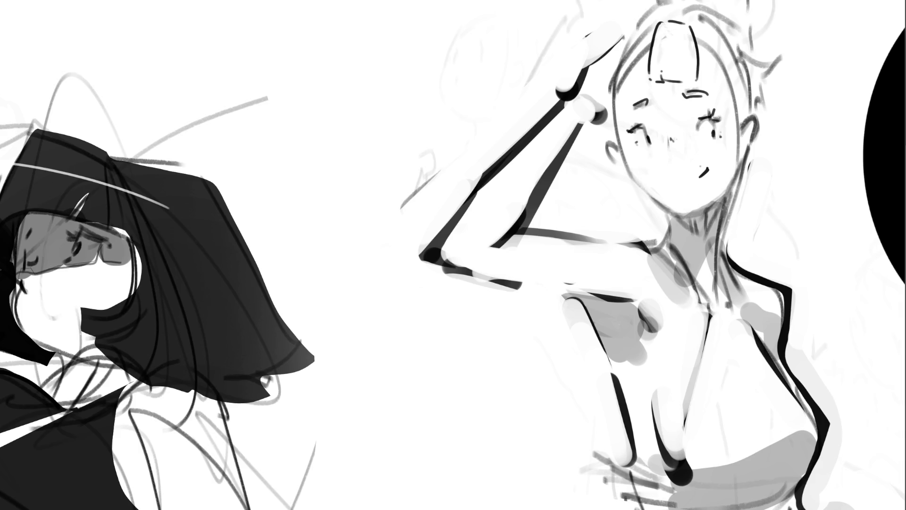
mouse_move(700, 42)
left_mouse_down()
mouse_move(729, 64)
mouse_move(739, 137)
left_mouse_up()
left_click_drag(650, 50, 614, 125)
left_click_drag(613, 86, 612, 113)
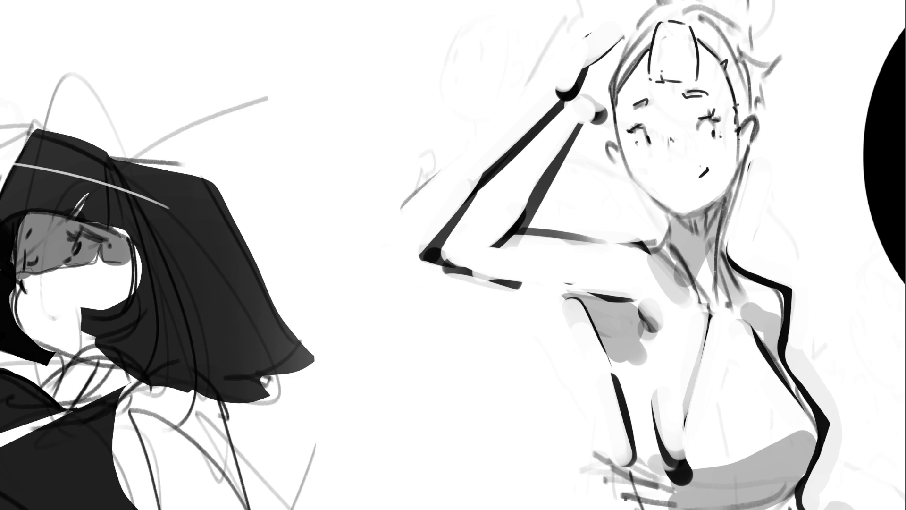
Outline the ear and its edge, then ink the left cheek, jaw and a thicker chin line.
left_click_drag(755, 123, 739, 158)
left_click_drag(759, 123, 750, 159)
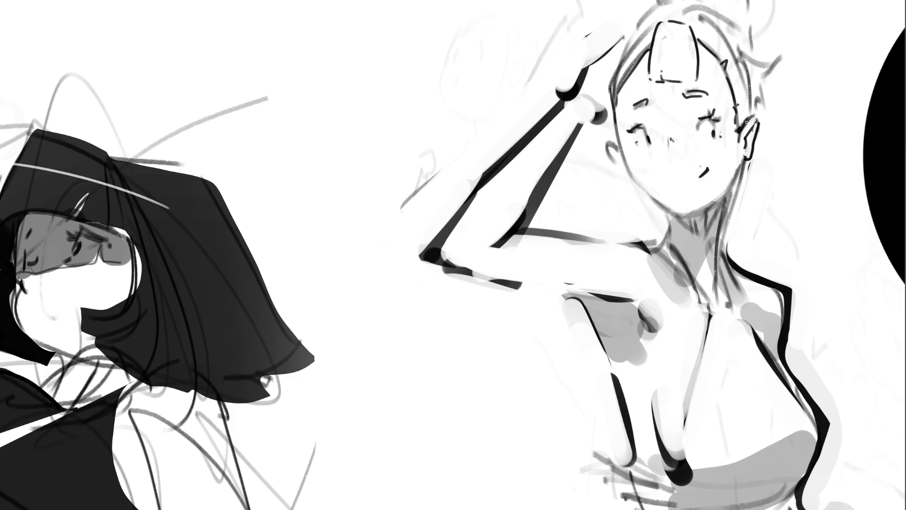
left_click_drag(759, 117, 756, 133)
left_click_drag(607, 137, 618, 163)
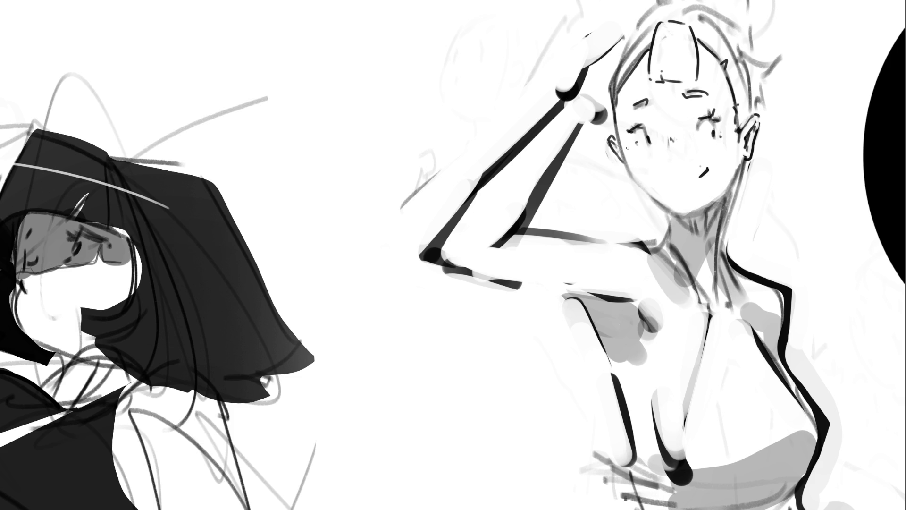
mouse_move(621, 147)
left_mouse_down()
mouse_move(637, 178)
mouse_move(673, 210)
mouse_move(706, 213)
mouse_move(681, 207)
mouse_move(693, 203)
left_mouse_up()
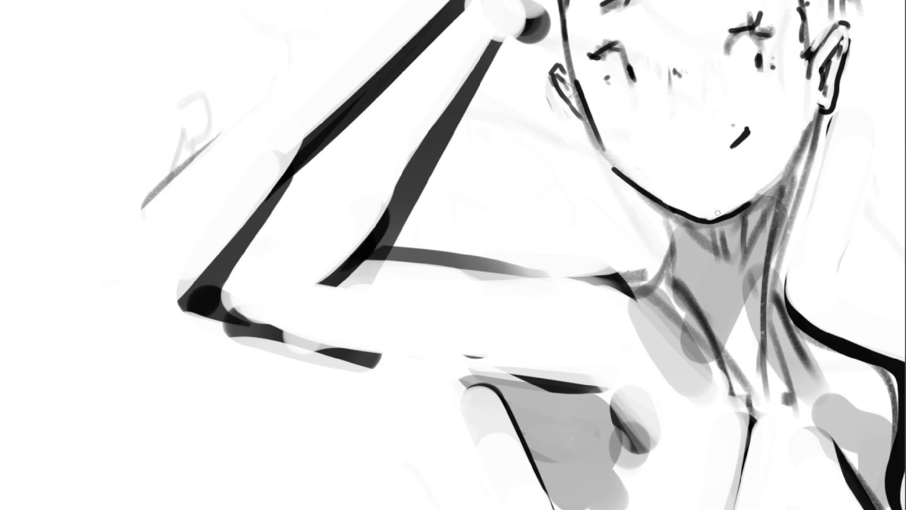
mouse_move(680, 213)
left_mouse_down()
mouse_move(737, 212)
mouse_move(759, 193)
left_mouse_up()
Ink the jaw and neck line, clean up the fringe along the neck, and undo the bad strokes by the mouth.
left_click_drag(821, 103, 797, 159)
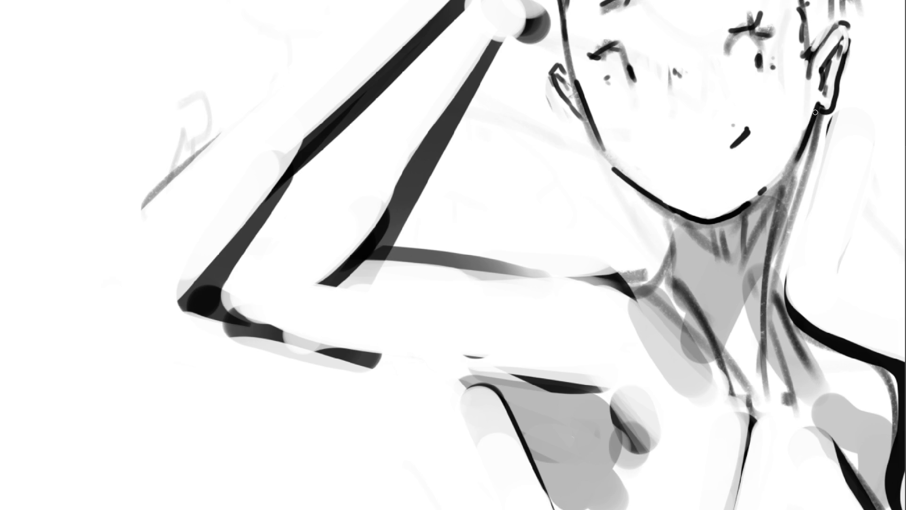
scroll(813, 111, "down", 10)
scroll(815, 99, "up", 10)
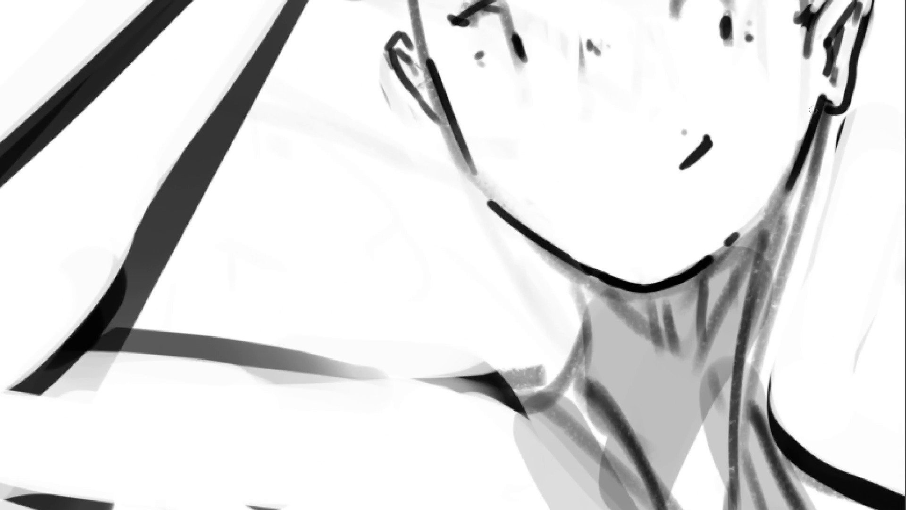
left_click_drag(812, 107, 786, 160)
left_click_drag(812, 109, 767, 188)
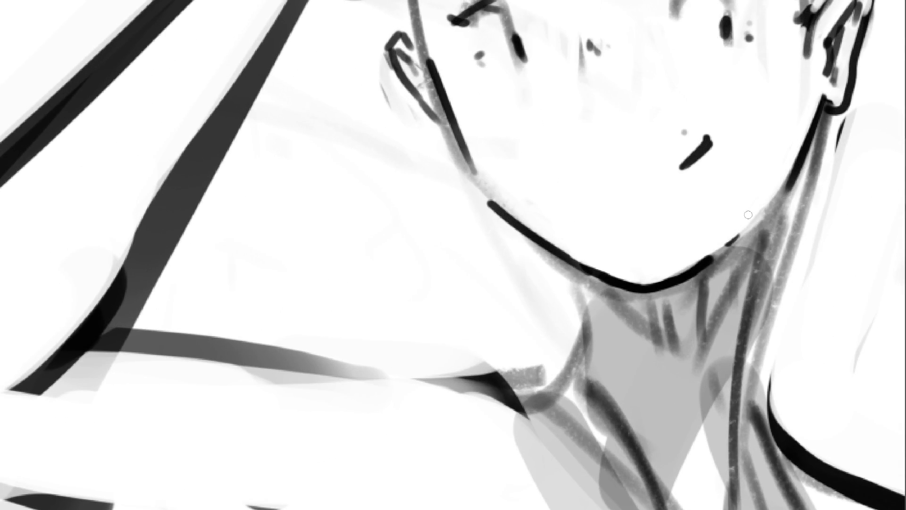
mouse_move(686, 132)
left_mouse_down()
mouse_move(704, 130)
mouse_move(718, 163)
left_mouse_up()
key("ctrl+z")
key("ctrl+z")
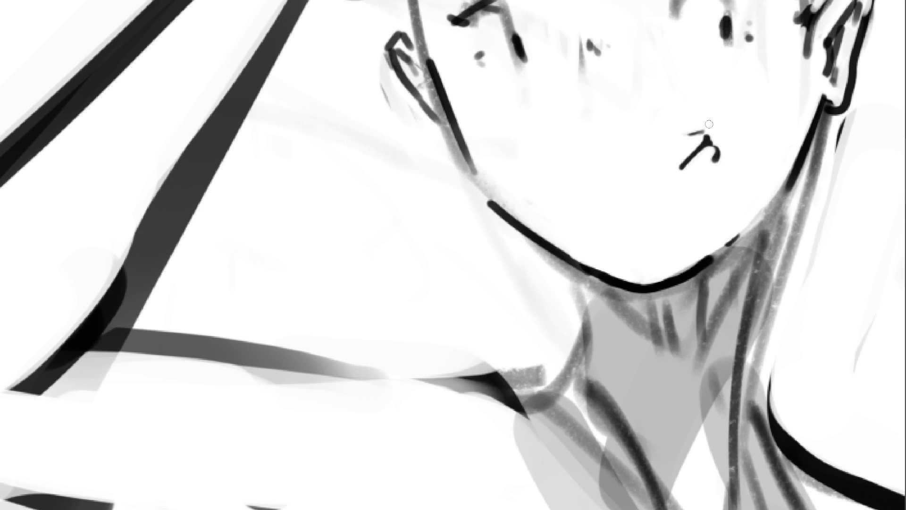
key("ctrl+z")
With a larger brush, dab soft grey blush circles on both cheeks, darkening the right one.
key("bracketright")
key("bracketright")
key("bracketright")
left_click(739, 94)
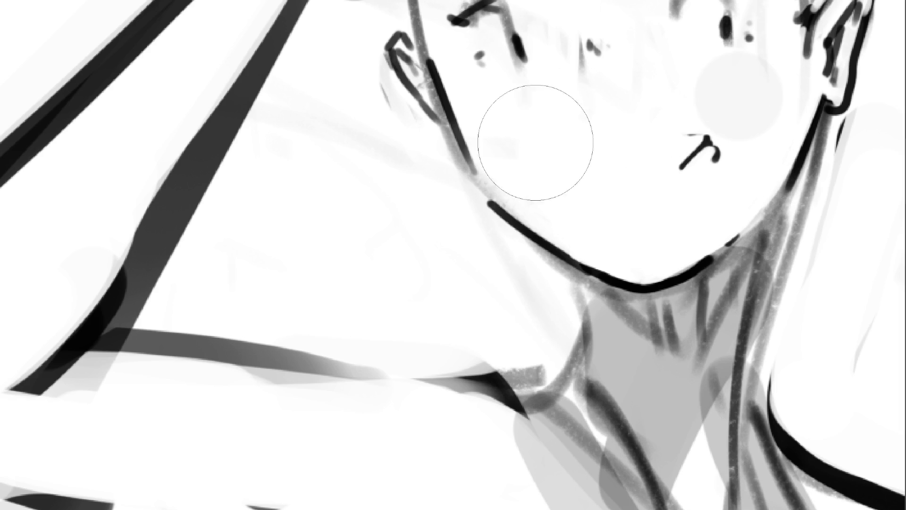
left_click(513, 113)
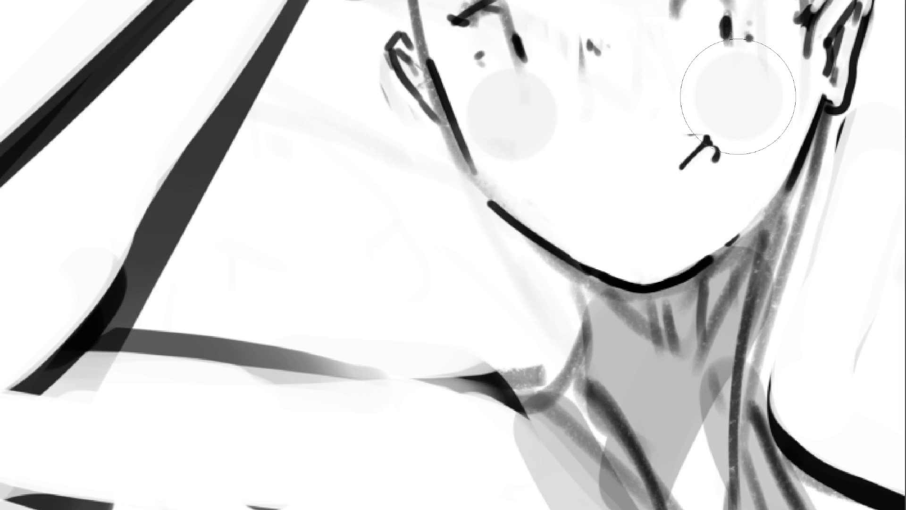
left_click(739, 95)
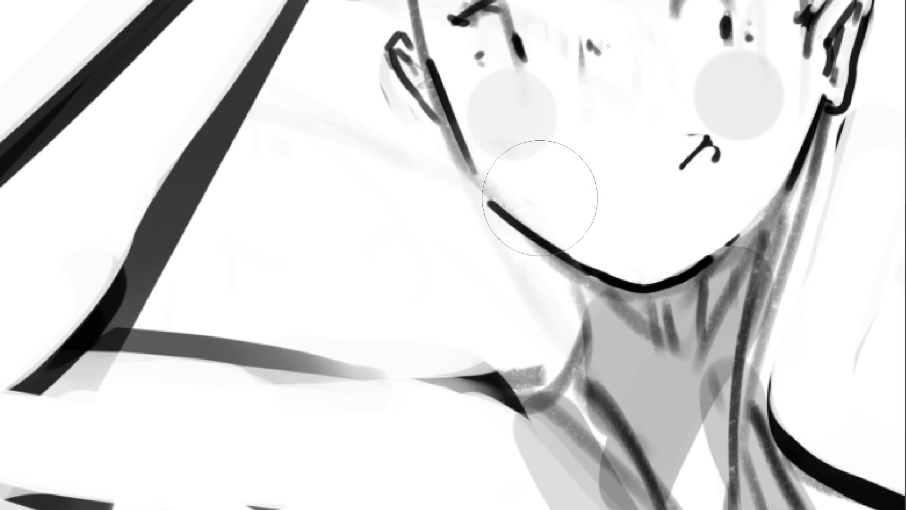
scroll(453, 255, "down", 5)
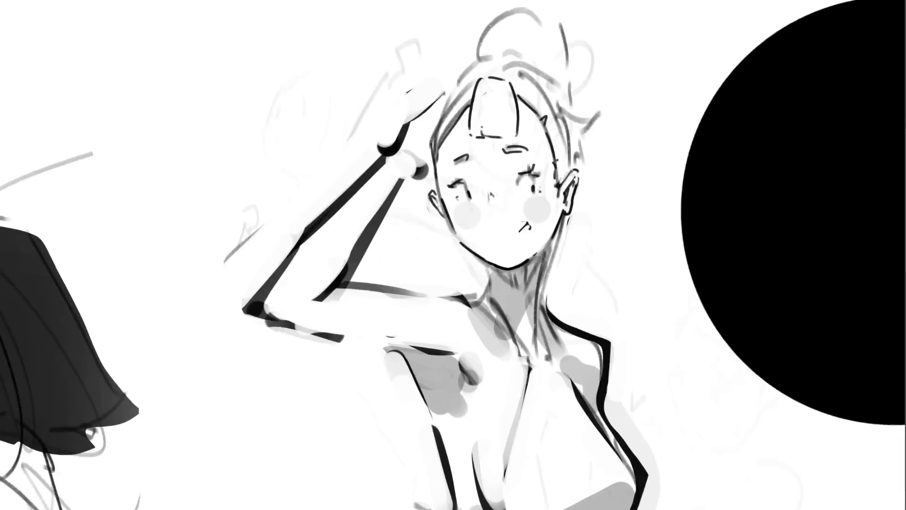
Ink a thin dark line along the right figure's hip, then bring the left bunny-girl sketches into view.
scroll(429, 278, "down", 2)
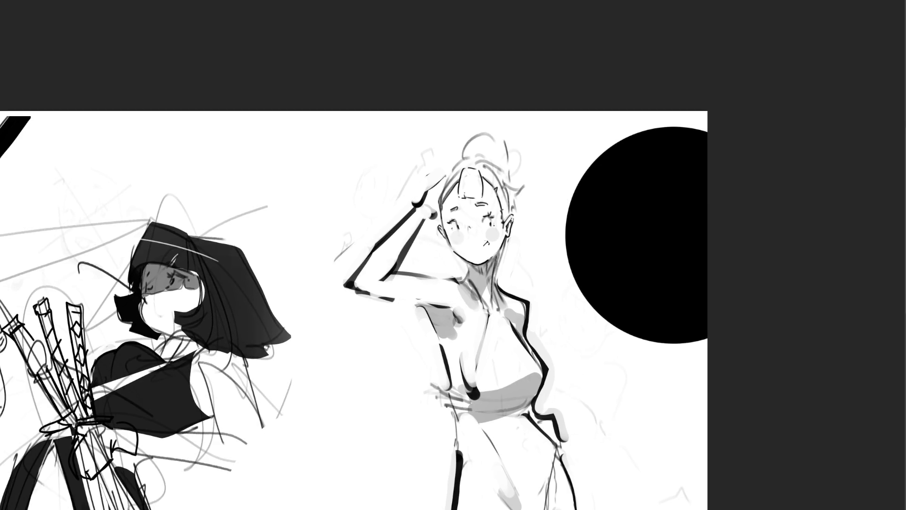
mouse_move(453, 255)
left_mouse_down()
mouse_move(647, 137)
mouse_move(741, 127)
left_mouse_up()
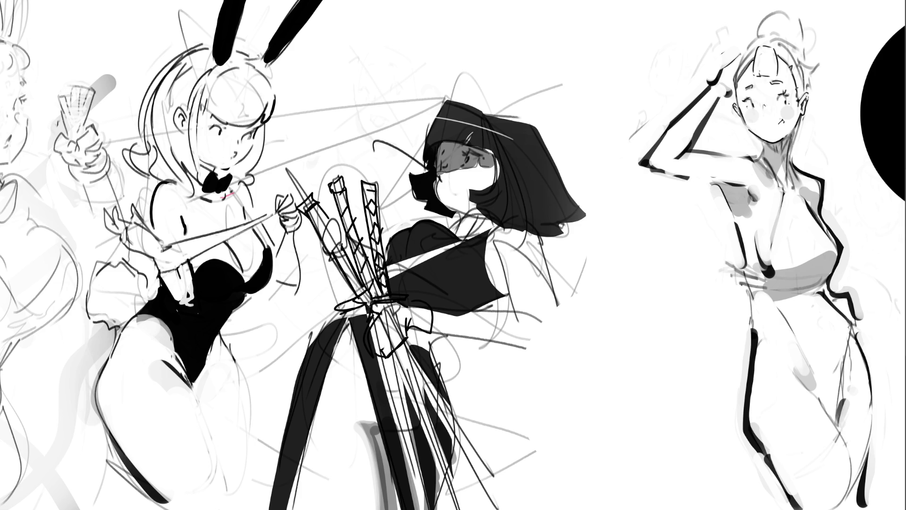
left_click_drag(846, 341, 845, 357)
left_click_drag(851, 324, 842, 363)
left_click_drag(852, 323, 832, 421)
left_click_drag(453, 255, 652, 266)
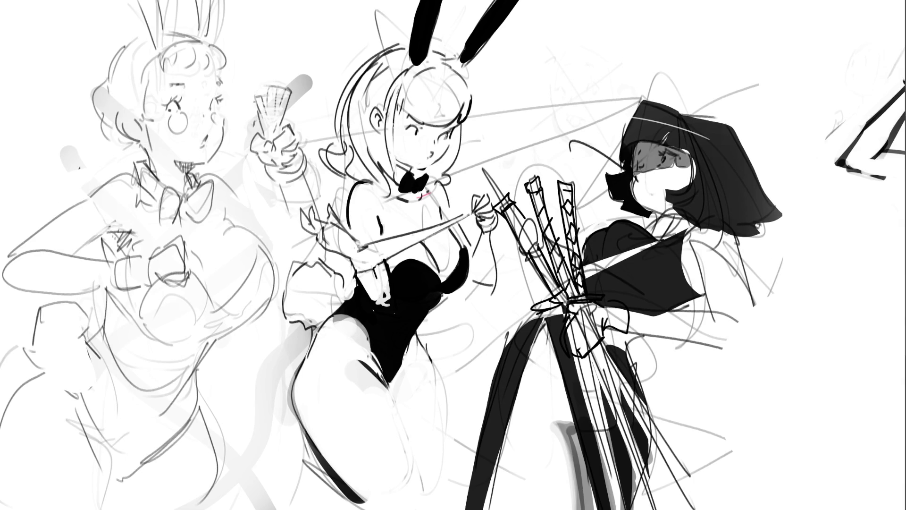
Draw dark rib lines in the leftmost bunny girl's fan and a thick black hair outline above her head.
mouse_move(252, 97)
left_mouse_down()
mouse_move(294, 89)
mouse_move(279, 123)
mouse_move(258, 132)
left_mouse_up()
mouse_move(270, 96)
left_mouse_down()
mouse_move(267, 116)
mouse_move(276, 107)
mouse_move(283, 122)
mouse_move(268, 134)
left_mouse_up()
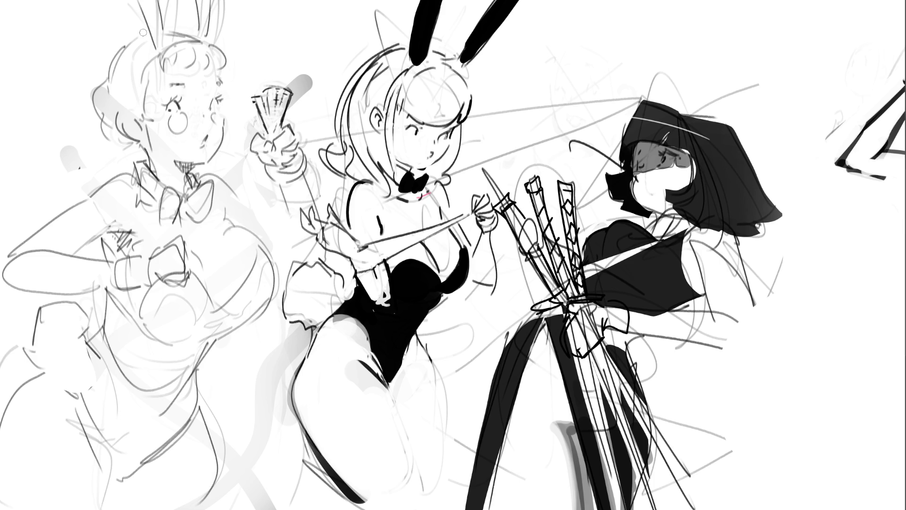
mouse_move(144, 31)
left_mouse_down()
mouse_move(112, 51)
mouse_move(87, 95)
mouse_move(97, 134)
mouse_move(118, 152)
mouse_move(142, 153)
mouse_move(145, 140)
left_mouse_up()
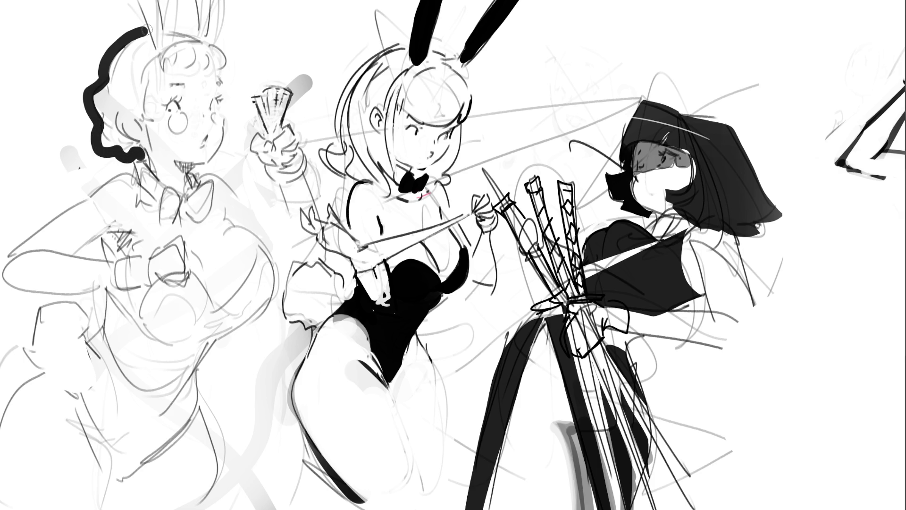
Erase the top of the thick hair stroke and ink the hair beside the ear, dropping the earring fill.
mouse_move(142, 30)
left_mouse_down()
mouse_move(111, 49)
mouse_move(85, 97)
mouse_move(98, 144)
mouse_move(127, 162)
mouse_move(141, 155)
mouse_move(118, 160)
left_mouse_up()
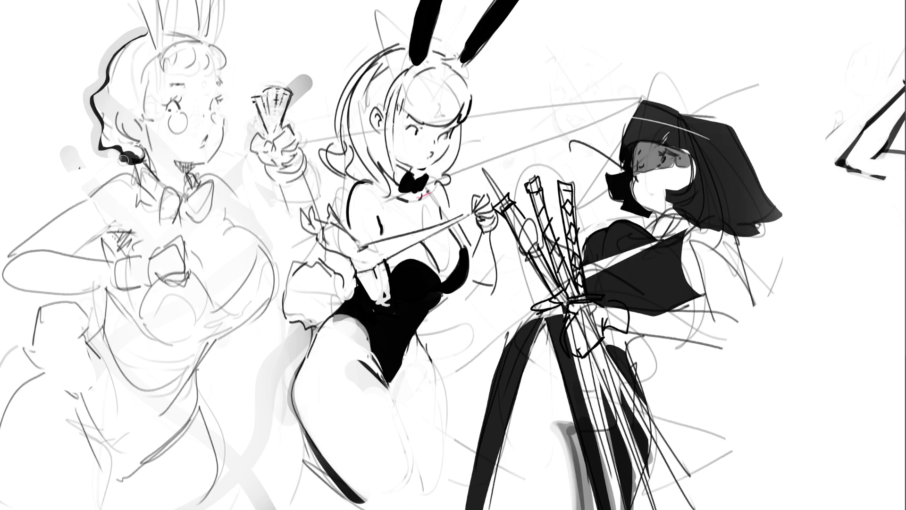
mouse_move(100, 123)
left_mouse_down()
mouse_move(121, 152)
mouse_move(108, 155)
mouse_move(123, 162)
mouse_move(141, 151)
mouse_move(127, 154)
left_mouse_up()
key("ctrl+z")
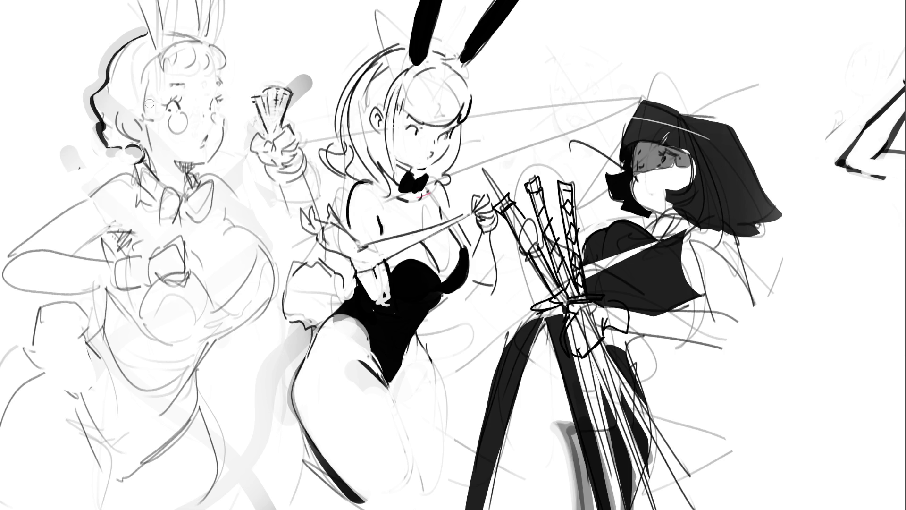
Pencil the left girl's face edge, marks beside her eye, and a small bow clip in her hair.
left_click_drag(146, 124, 145, 124)
left_click_drag(154, 68, 141, 117)
left_click_drag(159, 57, 146, 98)
mouse_move(160, 58)
left_mouse_down()
mouse_move(166, 69)
mouse_move(199, 70)
mouse_move(198, 56)
mouse_move(218, 69)
left_mouse_up()
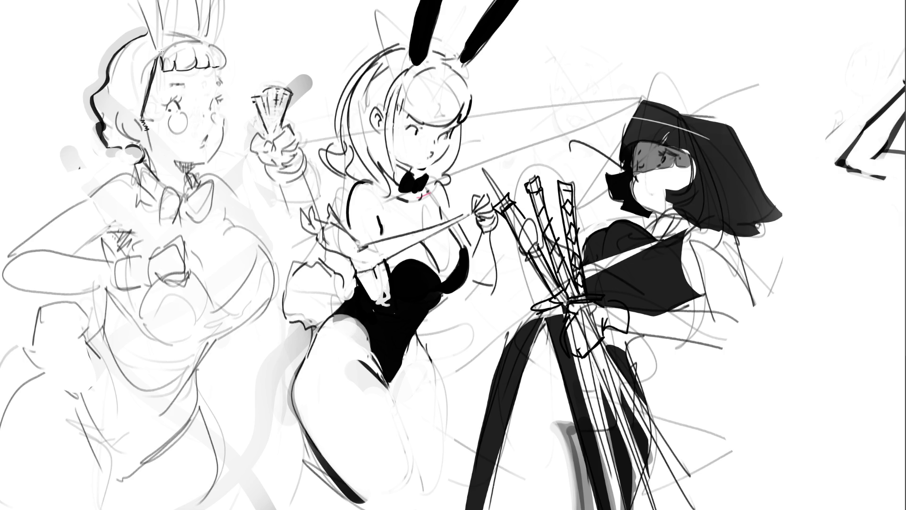
Darken the bangs' top line and ink eyelashes, eyebrow marks and cheek shading on the left girl's face.
mouse_move(189, 36)
left_mouse_down()
mouse_move(223, 56)
mouse_move(223, 68)
mouse_move(226, 56)
mouse_move(219, 87)
mouse_move(175, 84)
left_mouse_up()
left_click_drag(210, 105, 215, 98)
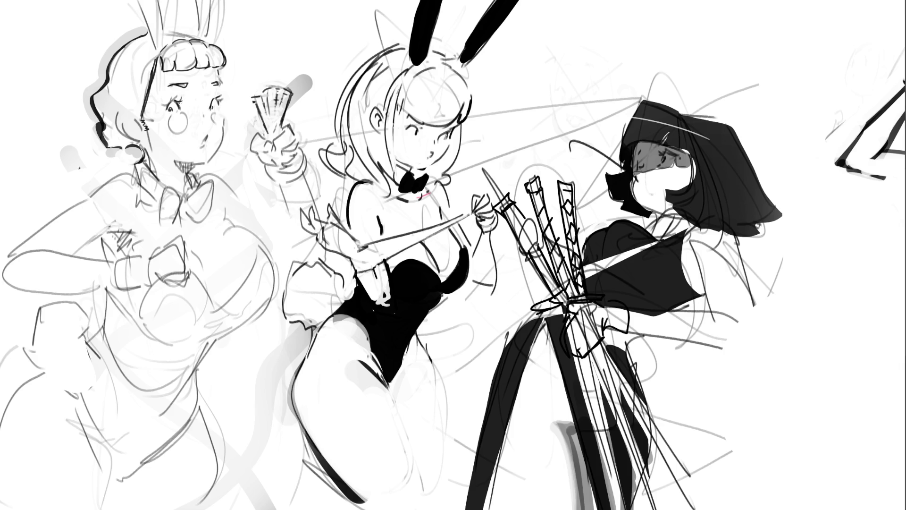
mouse_move(184, 96)
left_mouse_down()
mouse_move(164, 99)
mouse_move(173, 99)
left_mouse_up()
key("ctrl+z")
key("ctrl+z")
key("ctrl+z")
key("ctrl+z")
left_click_drag(174, 99, 215, 95)
mouse_move(205, 93)
left_mouse_down()
mouse_move(214, 84)
mouse_move(207, 113)
mouse_move(217, 131)
left_mouse_up()
mouse_move(211, 114)
left_mouse_down()
mouse_move(212, 123)
mouse_move(220, 114)
mouse_move(224, 120)
left_mouse_up()
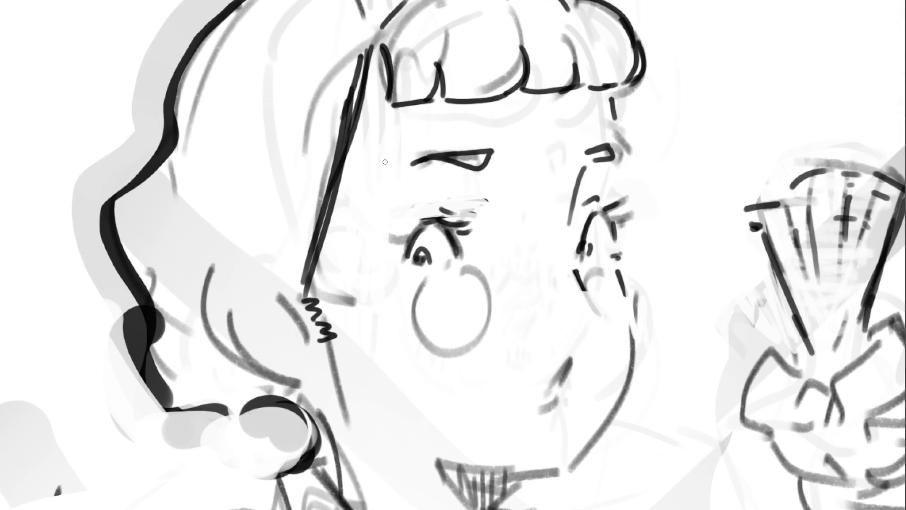
With a larger eraser, lighten rough strokes on the cheek, forehead, eyelid and mouth circle.
mouse_move(363, 301)
left_mouse_down()
mouse_move(331, 299)
mouse_move(361, 314)
mouse_move(334, 296)
left_mouse_up()
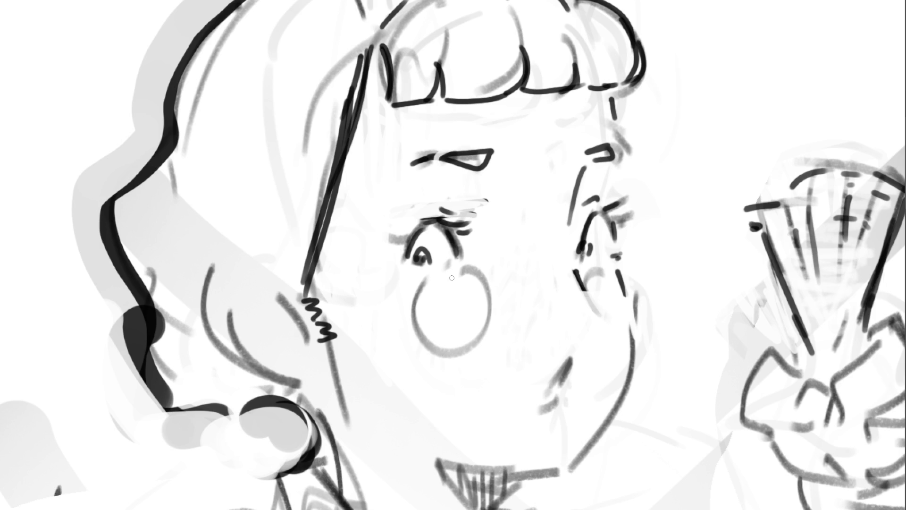
key("bracketright")
key("bracketright")
key("bracketright")
mouse_move(552, 123)
left_mouse_down()
mouse_move(512, 121)
mouse_move(568, 121)
mouse_move(415, 134)
left_mouse_up()
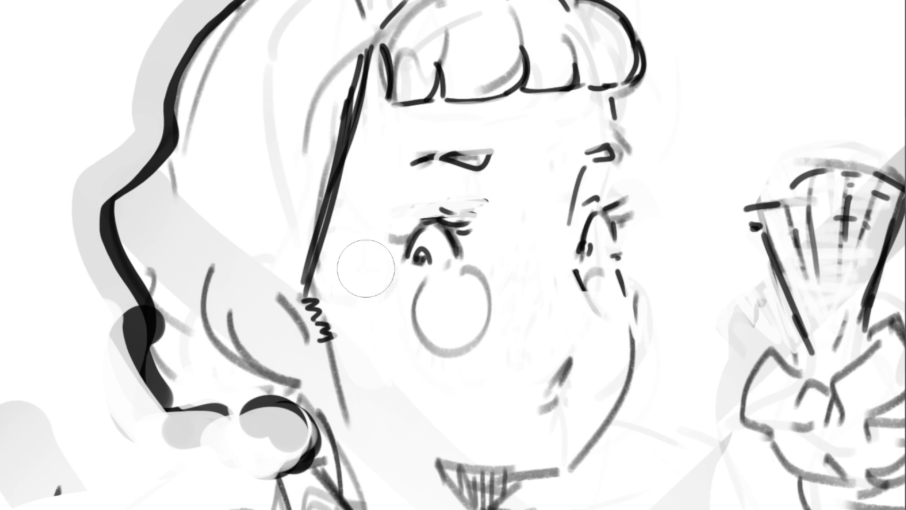
left_click_drag(366, 305, 453, 373)
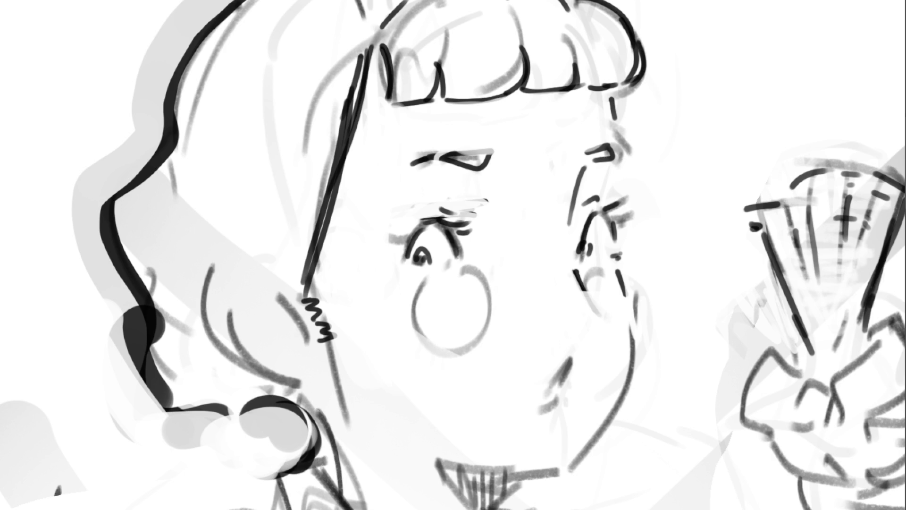
With a smaller brush, ink a bold dark line along the chin and the face's right jawline.
key("bracketleft")
key("bracketleft")
key("bracketleft")
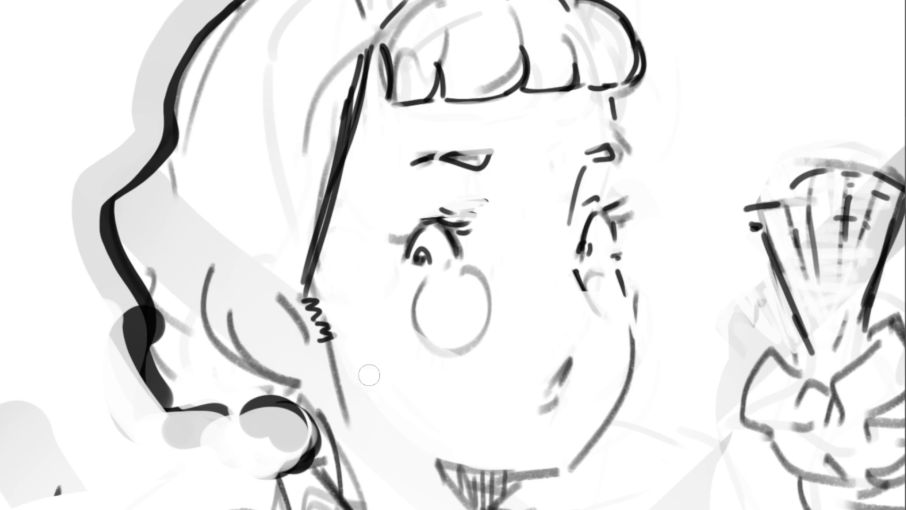
mouse_move(448, 457)
left_mouse_down()
mouse_move(559, 466)
mouse_move(543, 454)
mouse_move(440, 443)
left_mouse_up()
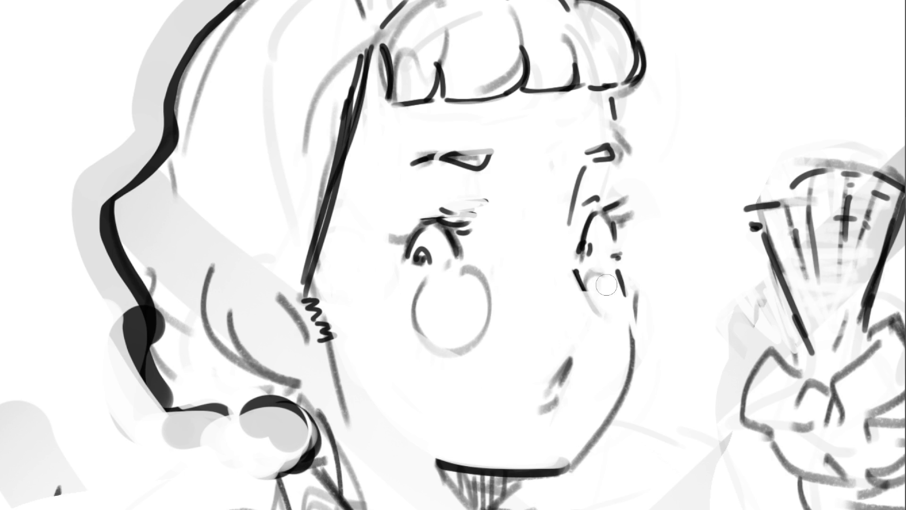
mouse_move(610, 283)
left_mouse_down()
mouse_move(629, 352)
mouse_move(624, 385)
mouse_move(565, 463)
mouse_move(615, 366)
mouse_move(610, 279)
mouse_move(619, 338)
mouse_move(597, 395)
mouse_move(568, 432)
mouse_move(613, 278)
mouse_move(619, 376)
mouse_move(561, 461)
left_mouse_up()
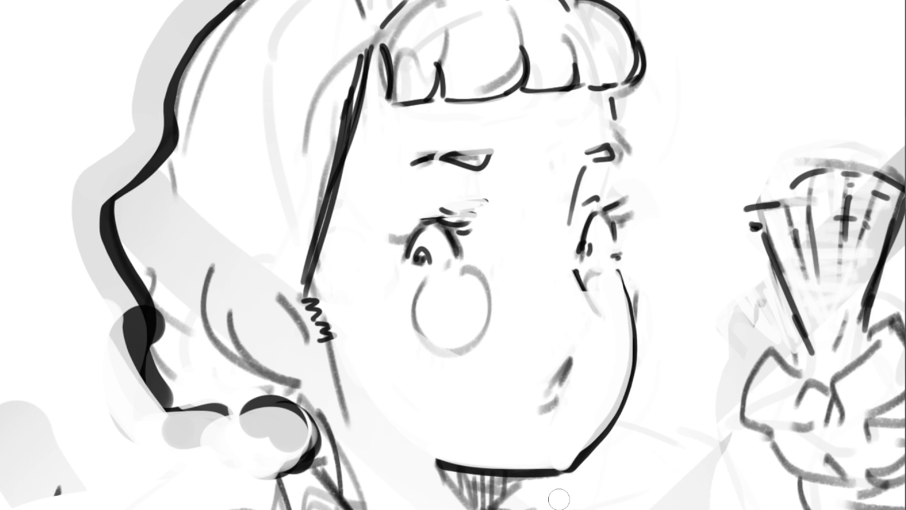
Soften the dark dot at the jaw-chin corner and touch up a mark by the eye.
left_click(555, 477)
mouse_move(555, 478)
left_mouse_down()
mouse_move(555, 488)
mouse_move(592, 484)
mouse_move(569, 486)
mouse_move(588, 469)
mouse_move(576, 491)
left_mouse_up()
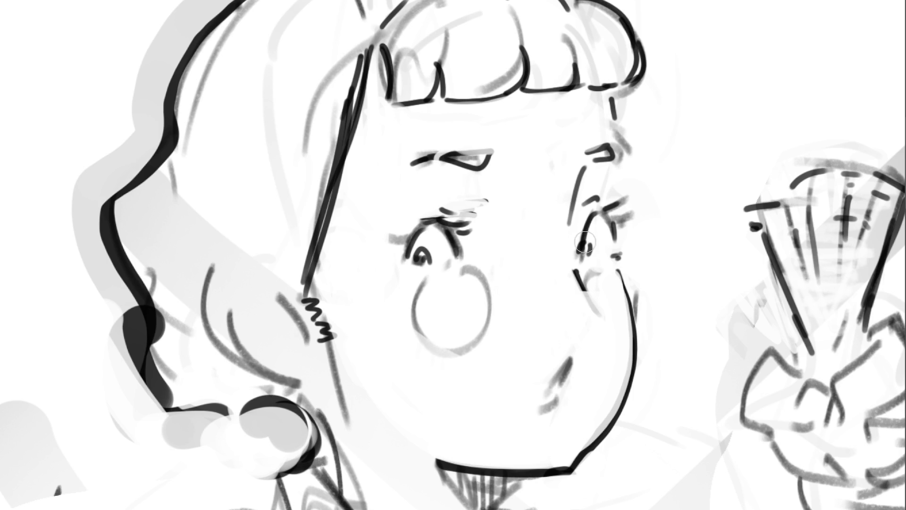
mouse_move(396, 233)
left_mouse_down()
mouse_move(395, 215)
mouse_move(384, 216)
mouse_move(390, 239)
left_mouse_up()
Ink the right-side eye's upper lid and lashes, and draw an arrow pointing at the forehead.
left_click_drag(603, 211, 623, 199)
mouse_move(623, 216)
left_mouse_down()
mouse_move(604, 224)
mouse_move(631, 212)
mouse_move(617, 228)
mouse_move(615, 215)
left_mouse_up()
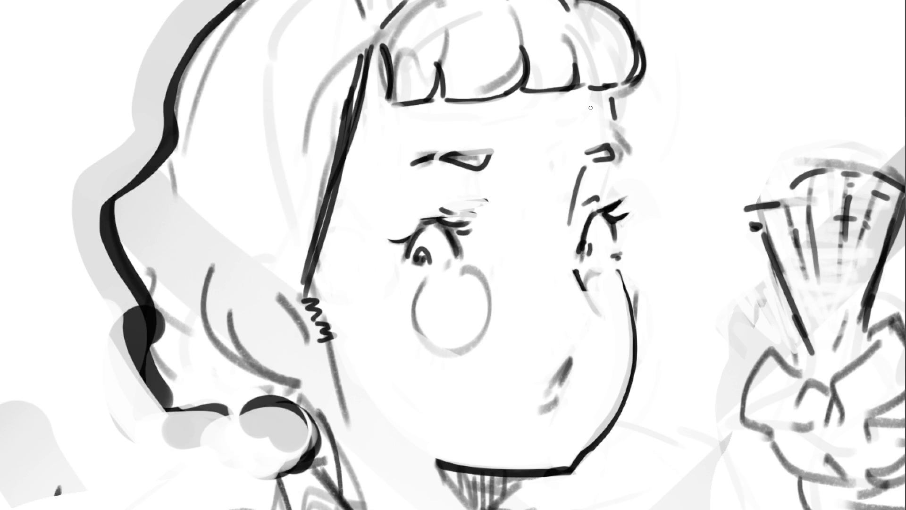
mouse_move(599, 110)
left_mouse_down()
mouse_move(581, 118)
mouse_move(601, 132)
mouse_move(662, 106)
mouse_move(825, 86)
left_mouse_up()
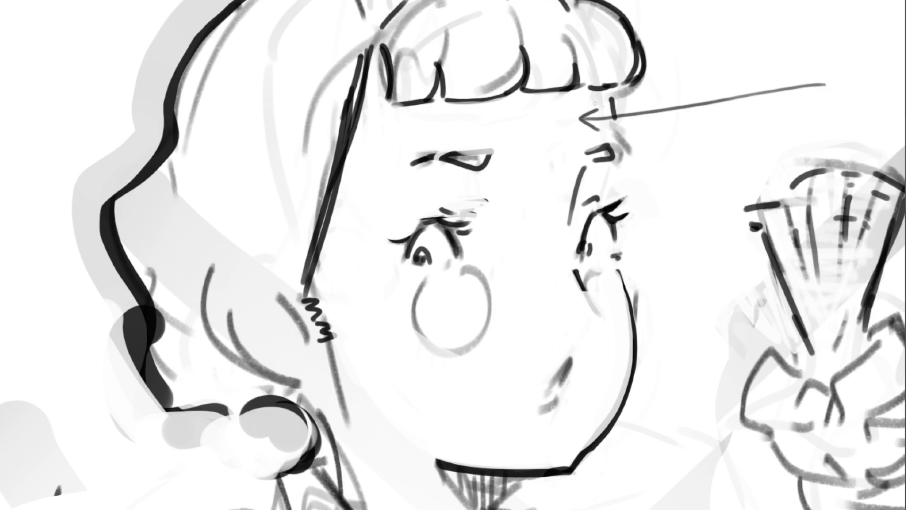
Trace a freehand loop along the bottom edge of the bangs.
mouse_move(598, 99)
left_mouse_down()
mouse_move(517, 97)
mouse_move(418, 122)
mouse_move(525, 158)
mouse_move(580, 139)
left_mouse_up()
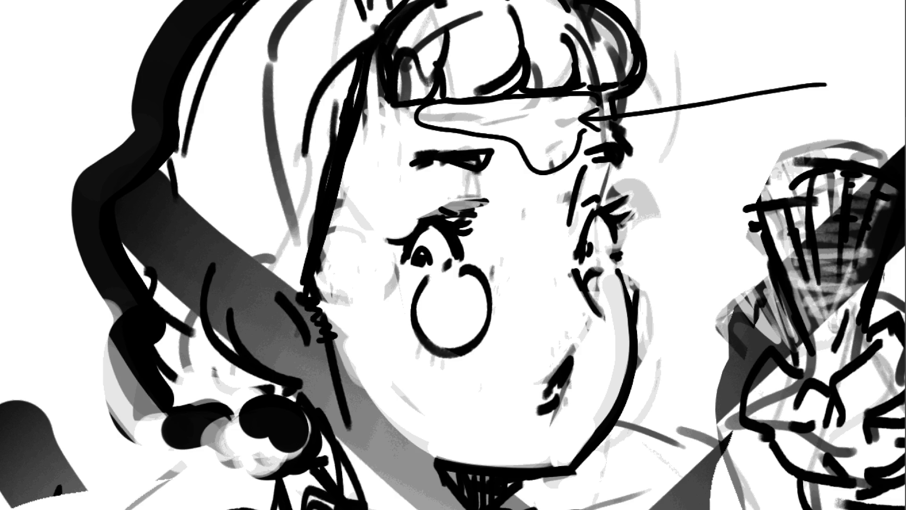
key("ctrl+minus")
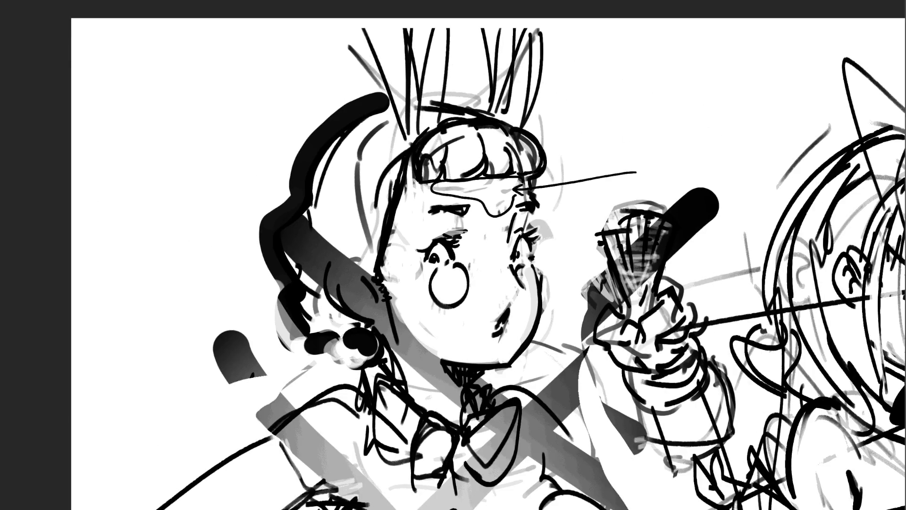
Zoom out to fit the whole page with all three figures, then erase the arrow beside the forehead.
key("ctrl+minus")
key("ctrl+minus")
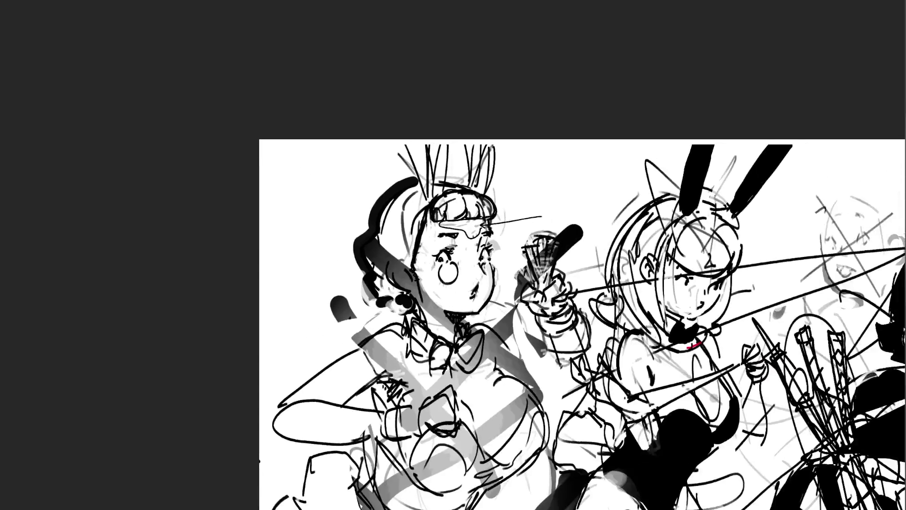
key("ctrl+minus")
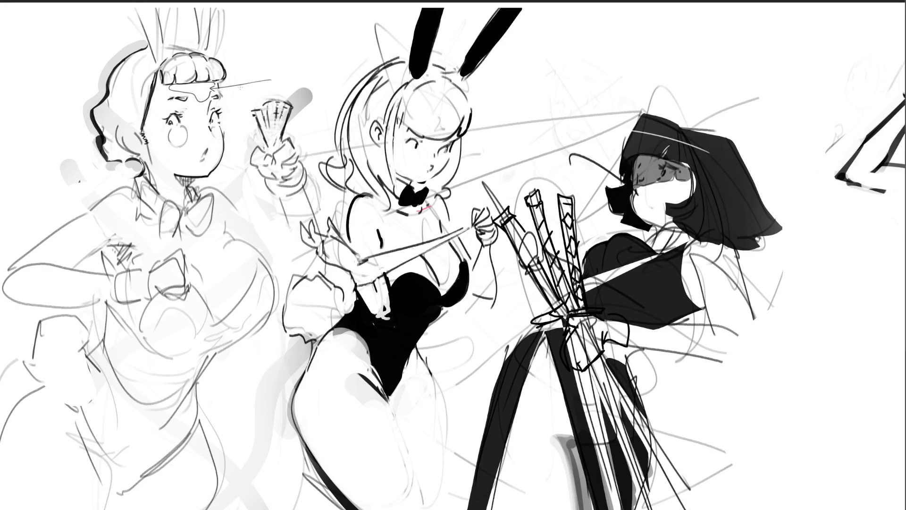
mouse_move(273, 80)
left_mouse_down()
mouse_move(200, 95)
mouse_move(209, 89)
mouse_move(170, 89)
mouse_move(201, 89)
left_mouse_up()
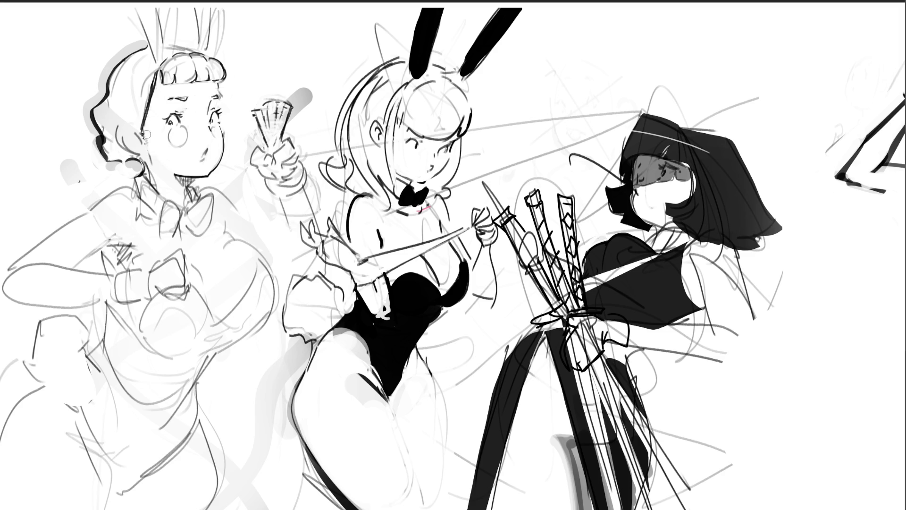
Remove the scribbles beside the ear and ink a curled ear outline next to the left girl's cheek.
key("ctrl+z")
mouse_move(141, 147)
left_mouse_down()
mouse_move(125, 122)
mouse_move(123, 134)
mouse_move(137, 142)
mouse_move(130, 129)
mouse_move(137, 142)
mouse_move(139, 126)
left_mouse_up()
Discard the latest ear and earring strokes, then ink a solid black bow tie on the left girl's collar.
key("ctrl+z")
key("ctrl+z")
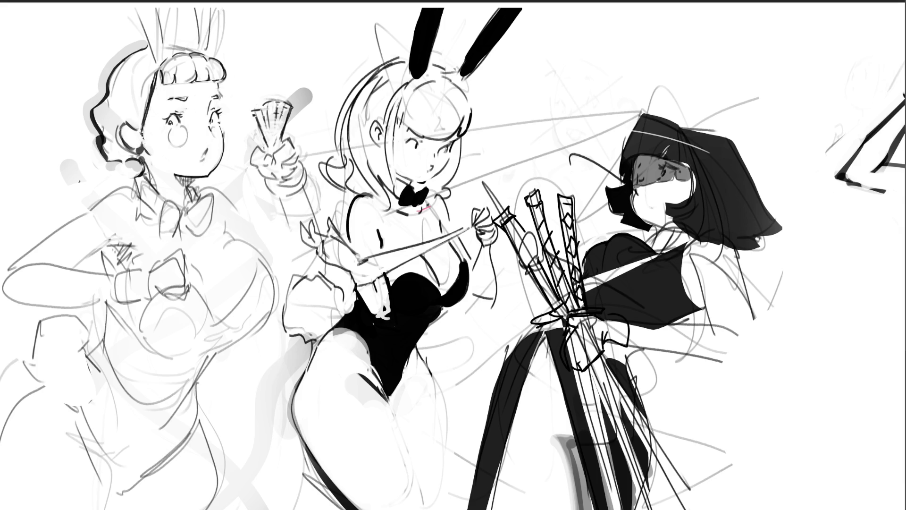
left_click_drag(140, 163, 194, 184)
key("ctrl+z")
key("ctrl+z")
key("ctrl+z")
key("ctrl+z")
key("ctrl+z")
mouse_move(176, 209)
left_mouse_down()
mouse_move(165, 207)
mouse_move(167, 235)
mouse_move(175, 213)
mouse_move(173, 227)
mouse_move(212, 192)
mouse_move(208, 224)
mouse_move(189, 222)
mouse_move(210, 199)
mouse_move(191, 224)
mouse_move(197, 214)
mouse_move(202, 228)
mouse_move(187, 230)
left_mouse_up()
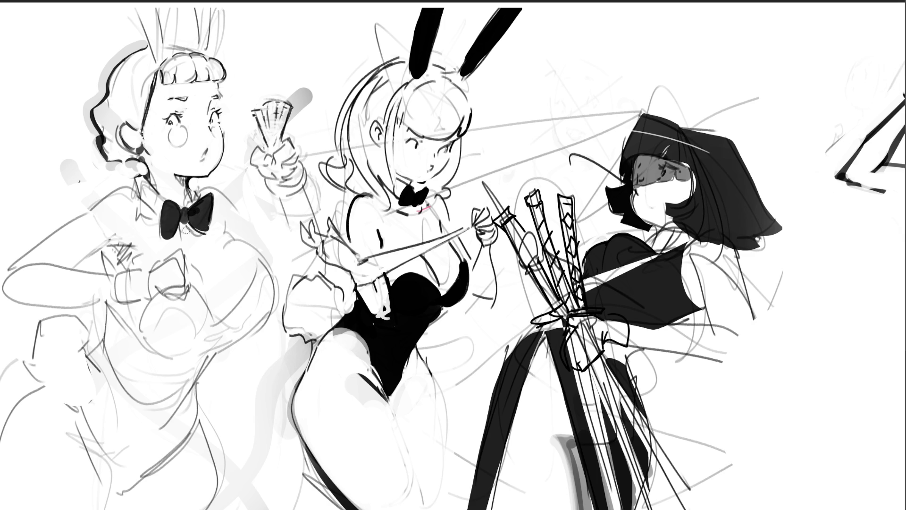
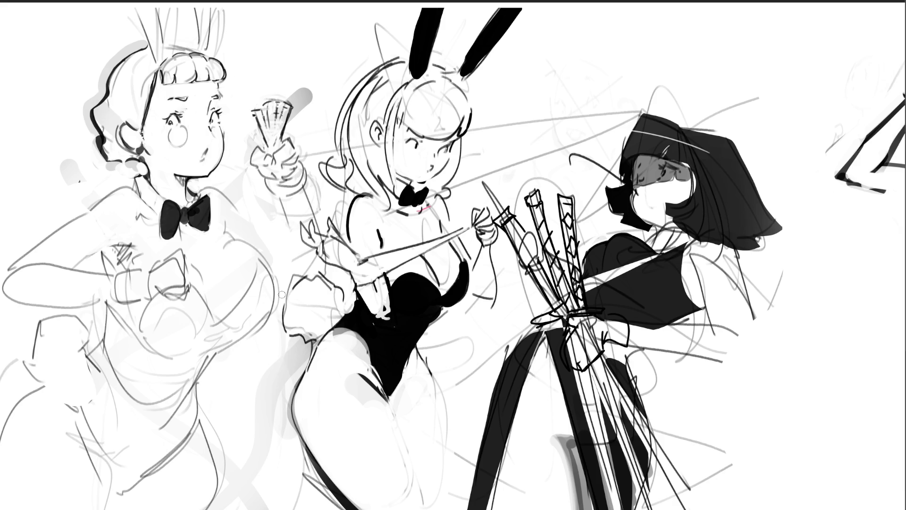
Add a small dark mark at the fan hand, then try an earring and undo it.
left_click(263, 174)
left_click_drag(137, 180, 136, 189)
key("ctrl+z")
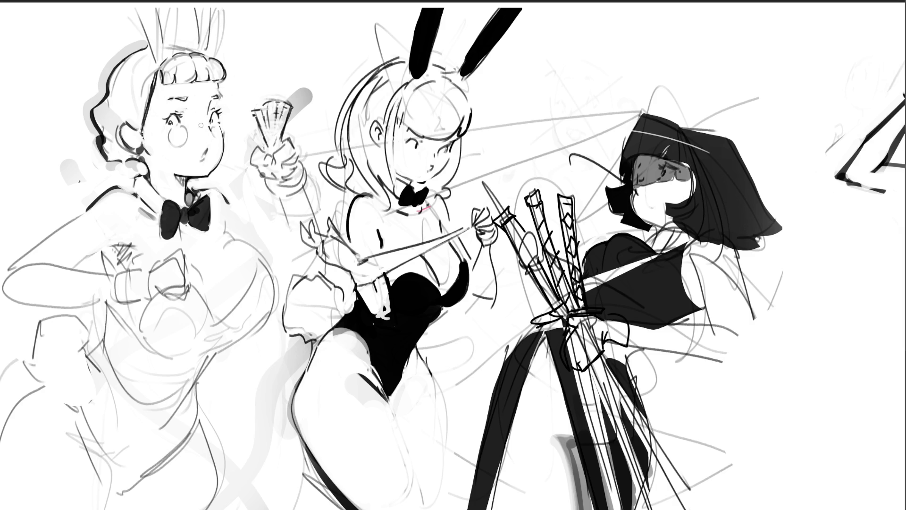
Close the left girl's eye into a wink and shade grey hatching over her cheek bandage.
left_click_drag(194, 124, 205, 122)
left_click_drag(197, 141, 208, 135)
left_click_drag(210, 135, 216, 128)
Paint her small pouting mouth, lightening the black dot and marking the lips.
left_click_drag(206, 156, 209, 159)
left_click_drag(214, 156, 203, 163)
left_click(220, 144)
Lighten the lip line, darken the bow tie's left lobe, and erase stray collar and chest lines.
left_click_drag(225, 133, 226, 141)
mouse_move(164, 207)
left_mouse_down()
mouse_move(159, 234)
mouse_move(161, 215)
mouse_move(191, 225)
left_mouse_up()
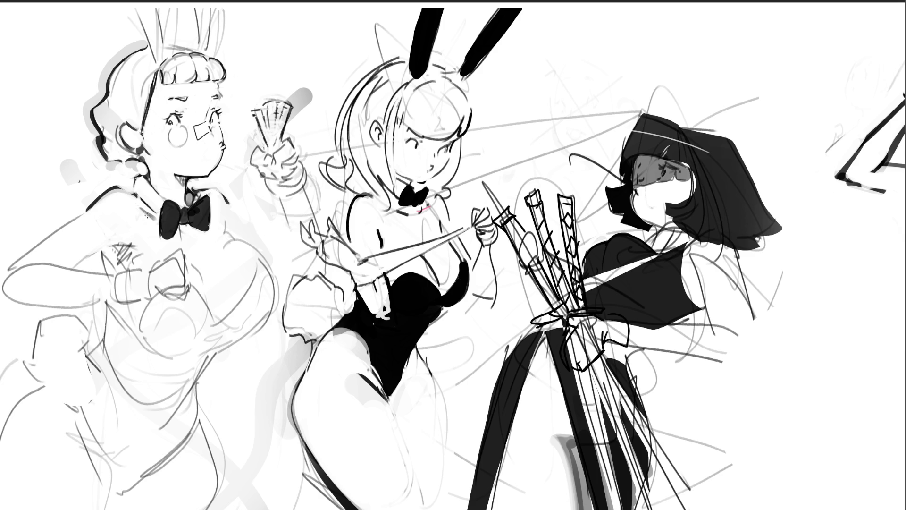
left_click_drag(154, 219, 143, 213)
left_click_drag(122, 243, 123, 239)
mouse_move(219, 219)
left_mouse_down()
mouse_move(218, 238)
mouse_move(218, 222)
mouse_move(217, 236)
mouse_move(242, 247)
left_mouse_up()
Brush a thick black contour below the bow tie and along the chest, undoing stray marks.
left_click_drag(228, 246, 268, 299)
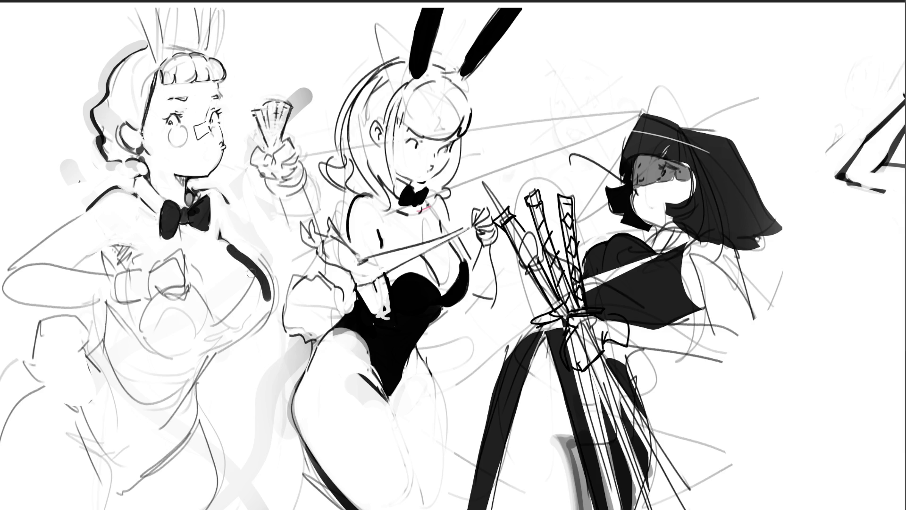
mouse_move(262, 268)
left_mouse_down()
mouse_move(225, 251)
mouse_move(267, 300)
mouse_move(258, 281)
mouse_move(267, 298)
mouse_move(265, 262)
mouse_move(280, 302)
mouse_move(250, 286)
left_mouse_up()
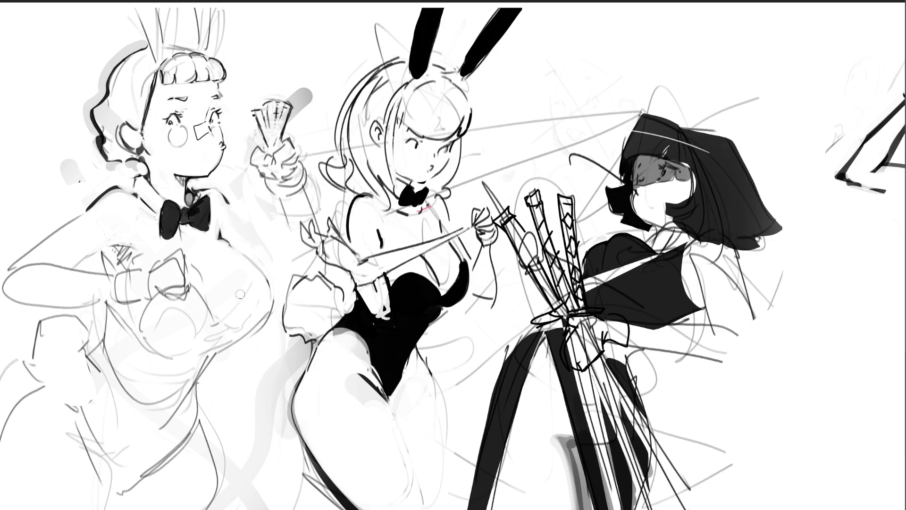
left_click_drag(221, 312, 228, 317)
key("ctrl+z")
key("ctrl+z")
key("ctrl+z")
mouse_move(233, 323)
left_mouse_down()
mouse_move(264, 296)
mouse_move(234, 325)
left_mouse_up()
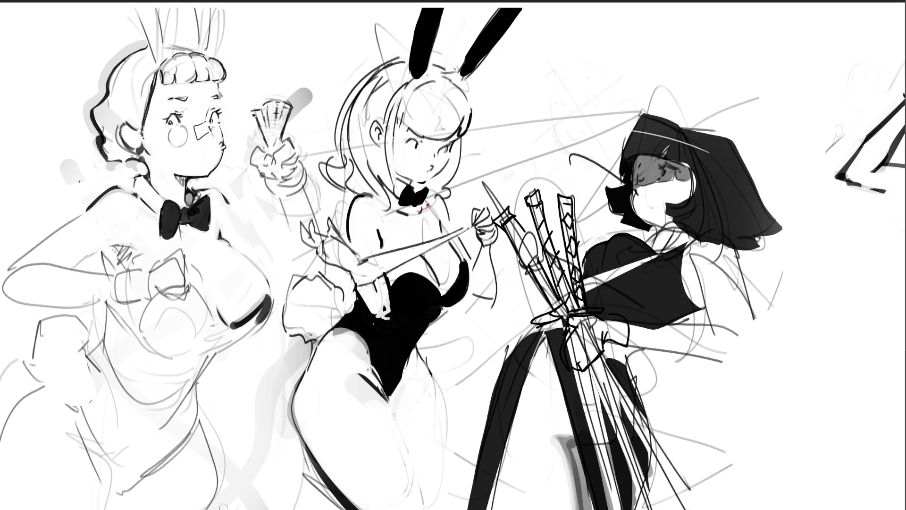
left_click_drag(193, 289, 232, 325)
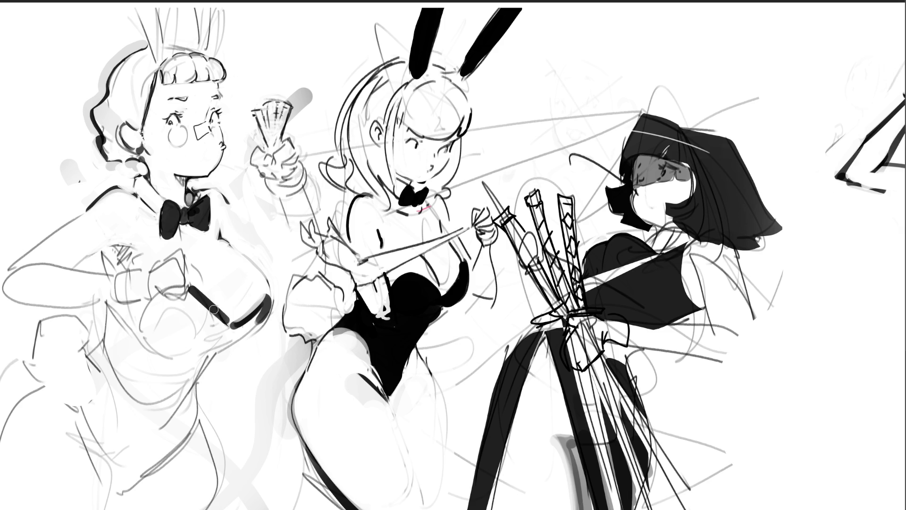
key("ctrl+z")
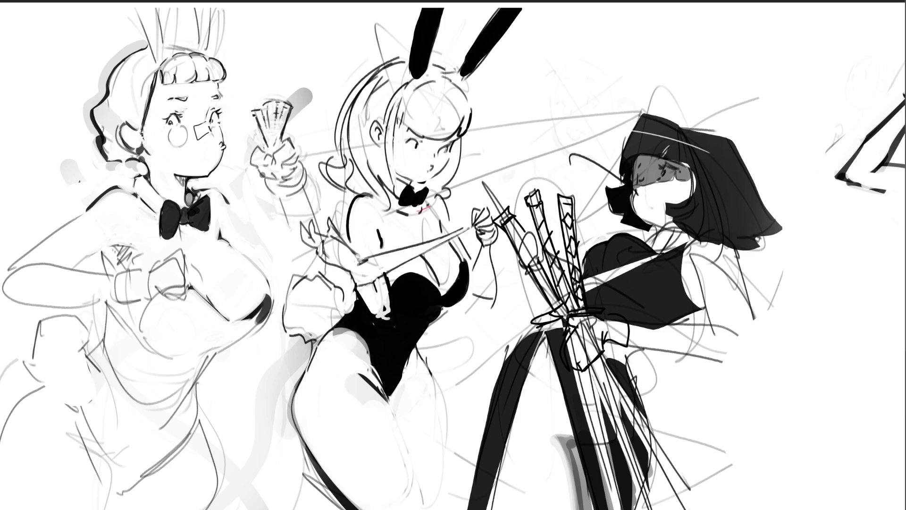
Darken the left girl's shoulder line, then try arm, side and hand strokes, undoing each one.
mouse_move(231, 202)
left_mouse_down()
mouse_move(269, 231)
mouse_move(234, 200)
mouse_move(227, 209)
left_mouse_up()
mouse_move(285, 243)
left_mouse_down()
mouse_move(271, 233)
mouse_move(291, 256)
mouse_move(291, 234)
mouse_move(291, 255)
left_mouse_up()
key("ctrl+z")
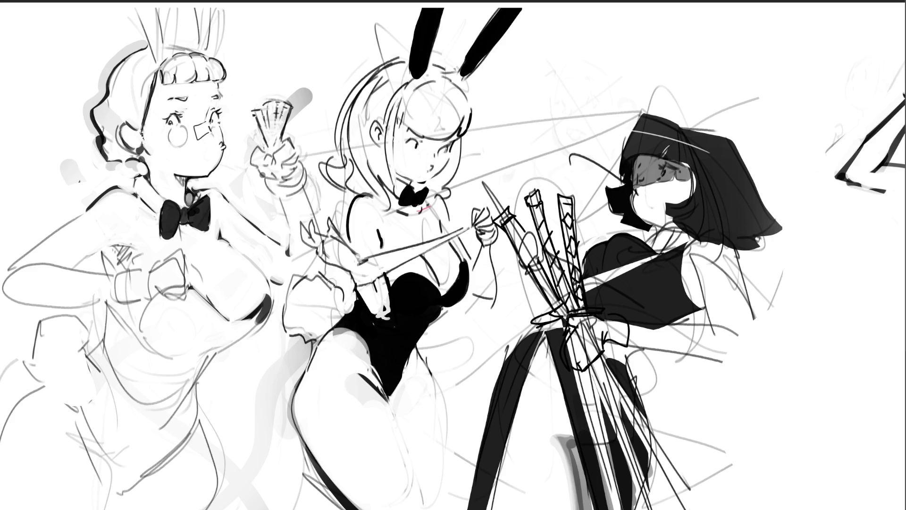
left_click_drag(71, 266, 115, 239)
key("ctrl+z")
left_click_drag(100, 251, 112, 274)
key("ctrl+z")
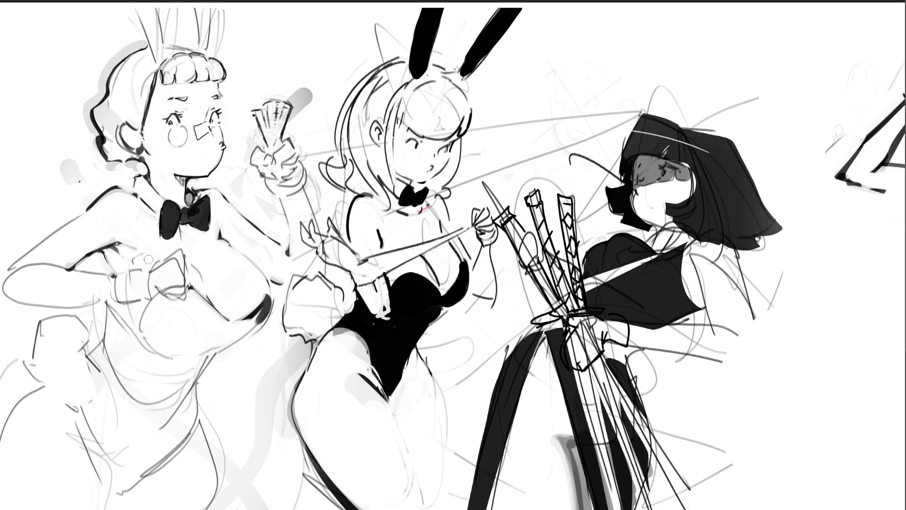
left_click_drag(118, 239, 136, 247)
key("ctrl+z")
Ink bold black contours along the left girl's shoulder, down her arm edge and her chest side.
mouse_move(189, 267)
left_mouse_down()
mouse_move(202, 296)
mouse_move(196, 273)
mouse_move(201, 288)
left_mouse_up()
mouse_move(68, 219)
left_mouse_down()
mouse_move(93, 200)
mouse_move(18, 256)
mouse_move(4, 275)
mouse_move(10, 305)
left_mouse_up()
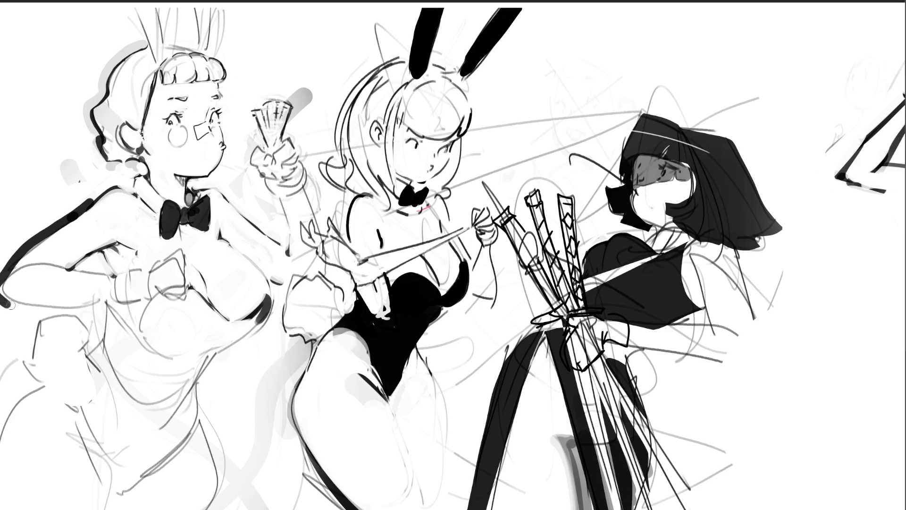
mouse_move(91, 194)
left_mouse_down()
mouse_move(14, 257)
mouse_move(6, 291)
mouse_move(17, 252)
mouse_move(80, 203)
mouse_move(69, 168)
mouse_move(74, 191)
left_mouse_up()
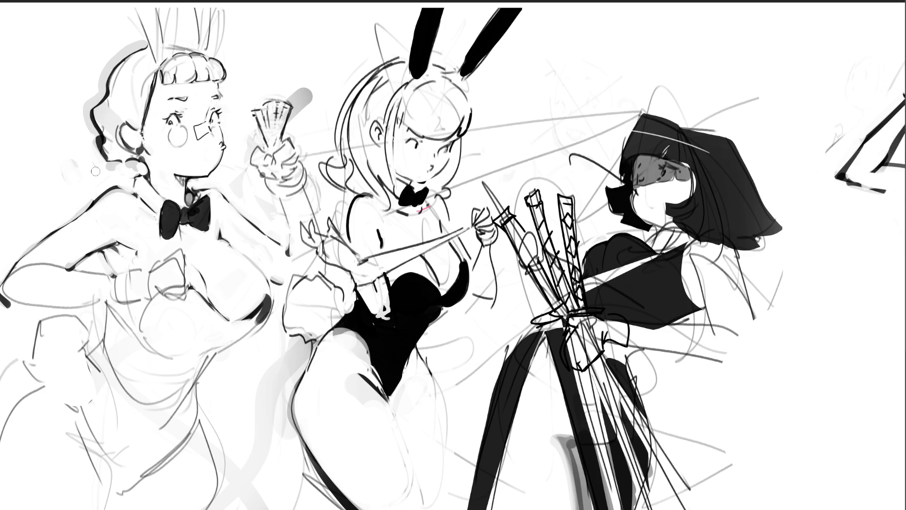
mouse_move(276, 301)
left_mouse_down()
mouse_move(274, 288)
mouse_move(269, 321)
mouse_move(214, 359)
mouse_move(202, 388)
mouse_move(221, 509)
left_mouse_up()
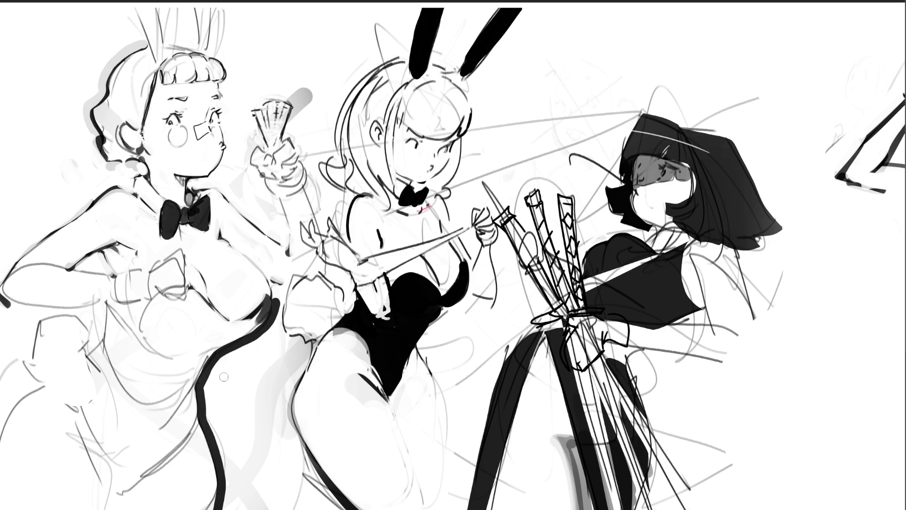
Lighten and thin the dark curve along the left girl's side.
mouse_move(279, 298)
left_mouse_down()
mouse_move(269, 325)
mouse_move(216, 360)
mouse_move(199, 392)
mouse_move(222, 508)
left_mouse_up()
mouse_move(204, 394)
left_mouse_down()
mouse_move(227, 472)
mouse_move(204, 399)
mouse_move(214, 364)
mouse_move(271, 326)
left_mouse_up()
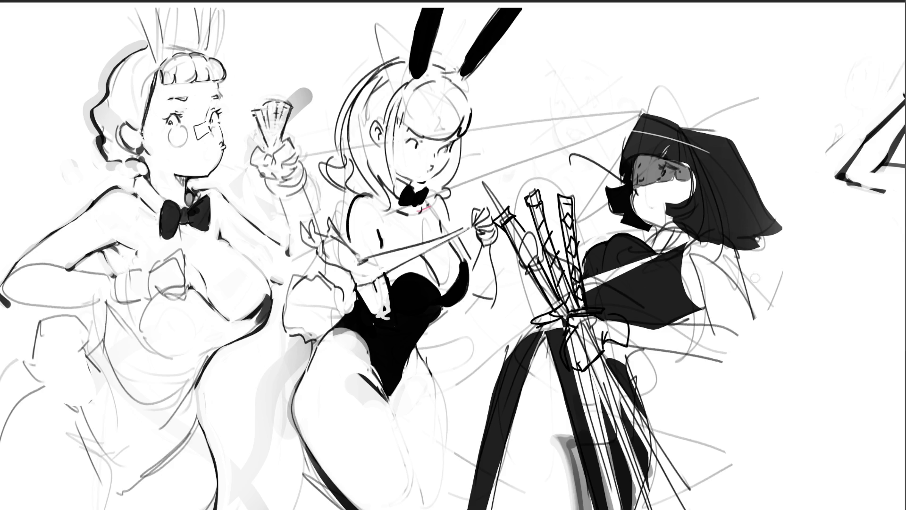
scroll(453, 255, "down", 5)
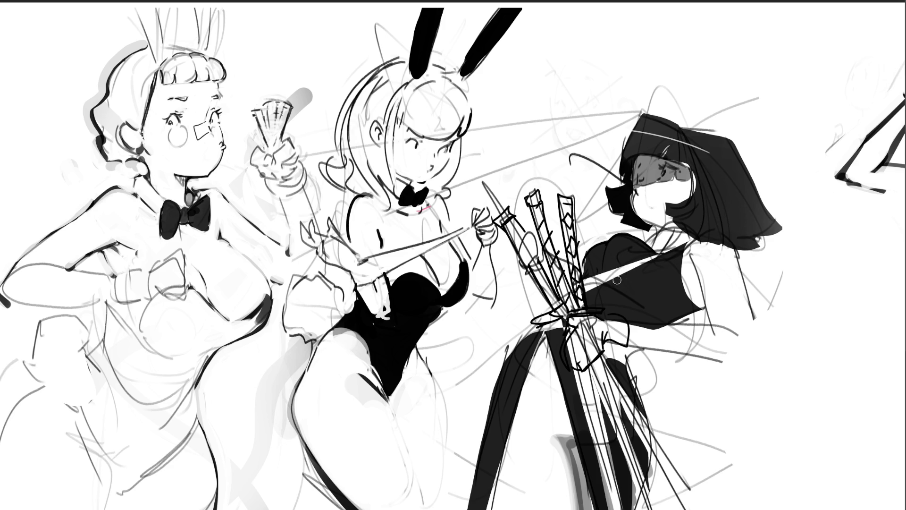
Repaint the white band across the right girl's black top, dabbing dark touch-ups onto it.
left_click_drag(592, 275, 639, 261)
left_click_drag(587, 287, 657, 247)
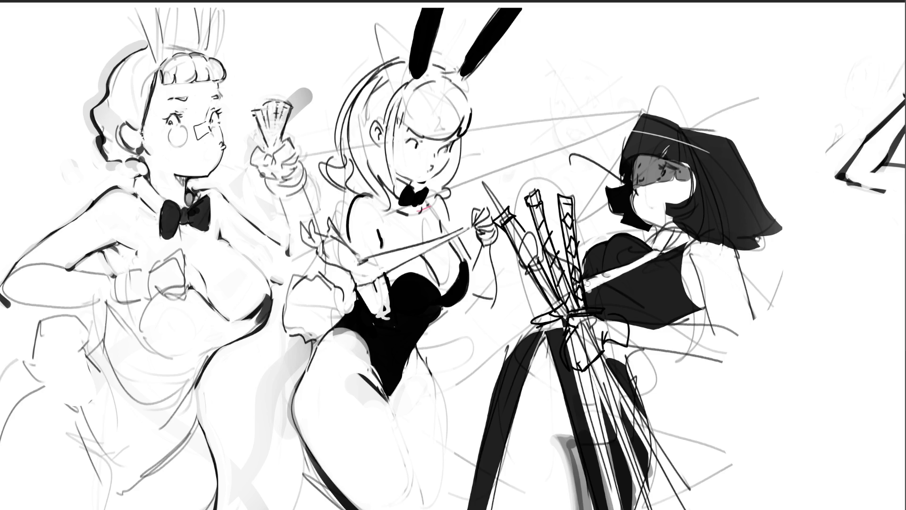
left_click(620, 273)
mouse_move(603, 284)
left_mouse_down()
mouse_move(587, 290)
mouse_move(597, 289)
left_mouse_up()
Darken the top's right edge and add a soft grey line along her shoulder.
left_click_drag(683, 244, 690, 292)
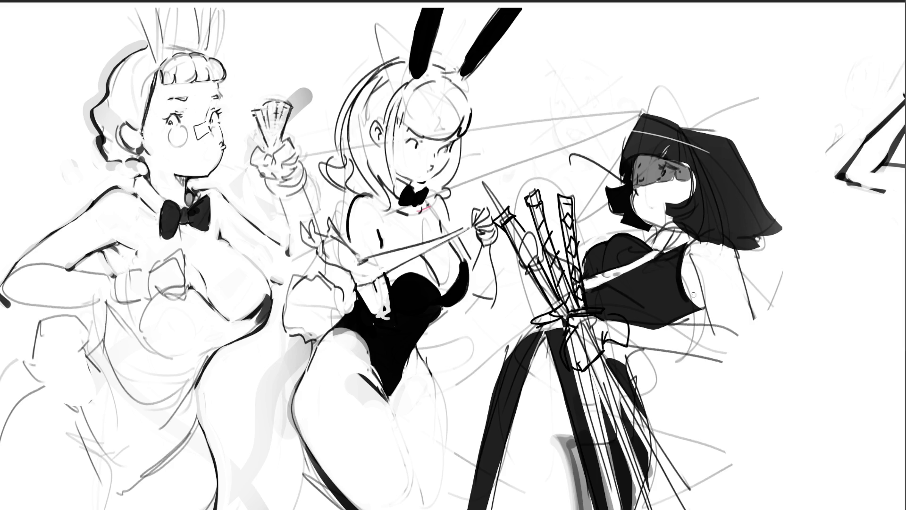
left_click_drag(691, 267, 691, 278)
left_click_drag(690, 267, 690, 280)
left_click_drag(692, 264, 696, 291)
Clean the top's lower edge, add a neck strap, and draw a two-legged frame with diagonal crossbars.
left_click_drag(635, 328, 684, 330)
mouse_move(651, 229)
left_mouse_down()
mouse_move(645, 243)
mouse_move(665, 227)
mouse_move(651, 241)
mouse_move(676, 229)
mouse_move(670, 245)
mouse_move(680, 230)
mouse_move(672, 244)
left_mouse_up()
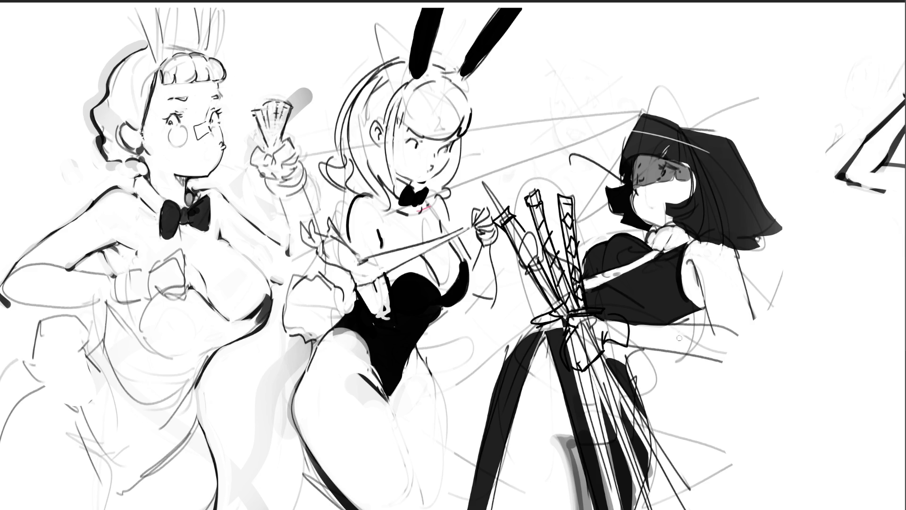
left_click_drag(680, 355, 696, 509)
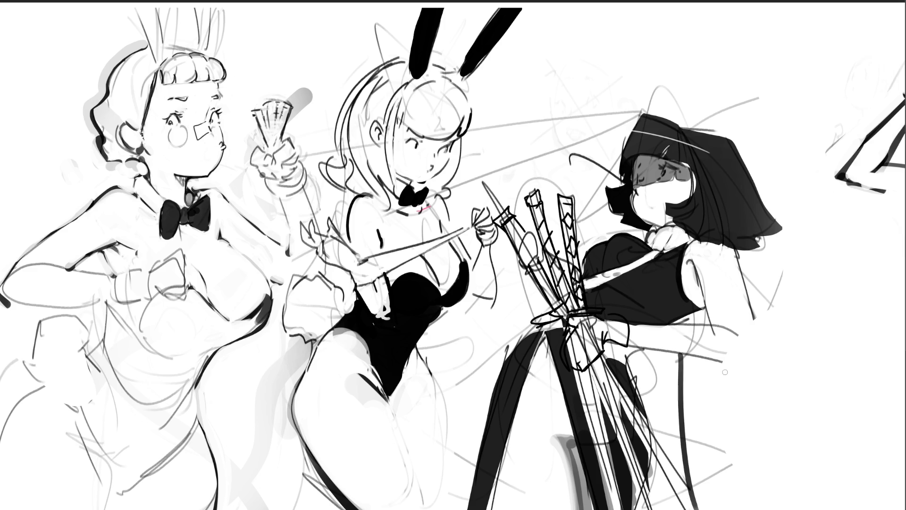
left_click_drag(725, 369, 728, 509)
left_click_drag(681, 396, 730, 422)
left_click_drag(681, 395, 680, 397)
mouse_move(683, 442)
left_mouse_down()
mouse_move(720, 470)
mouse_move(682, 442)
left_mouse_up()
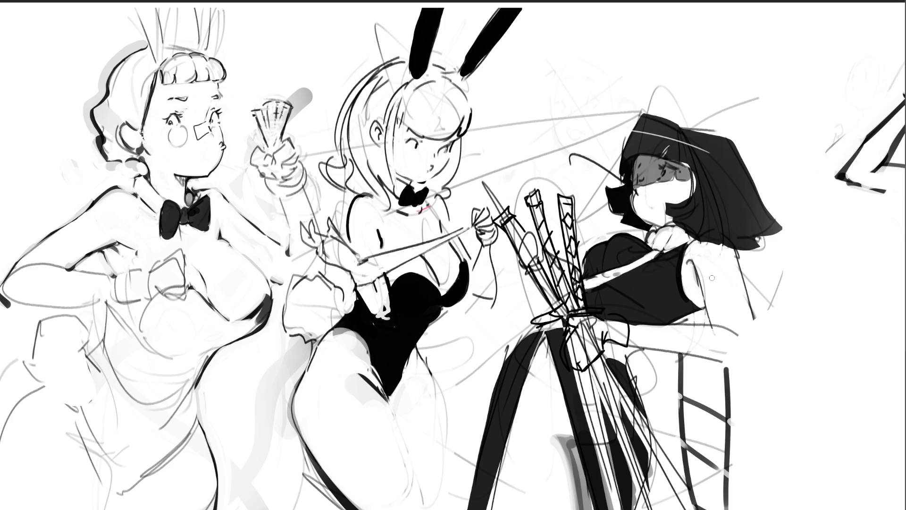
Draw a tapered dark outline under the right girl's arm and a softened grey line along its edge.
left_click_drag(723, 324, 737, 333)
key("ctrl+z")
left_click_drag(715, 361, 751, 365)
left_click_drag(748, 298, 757, 358)
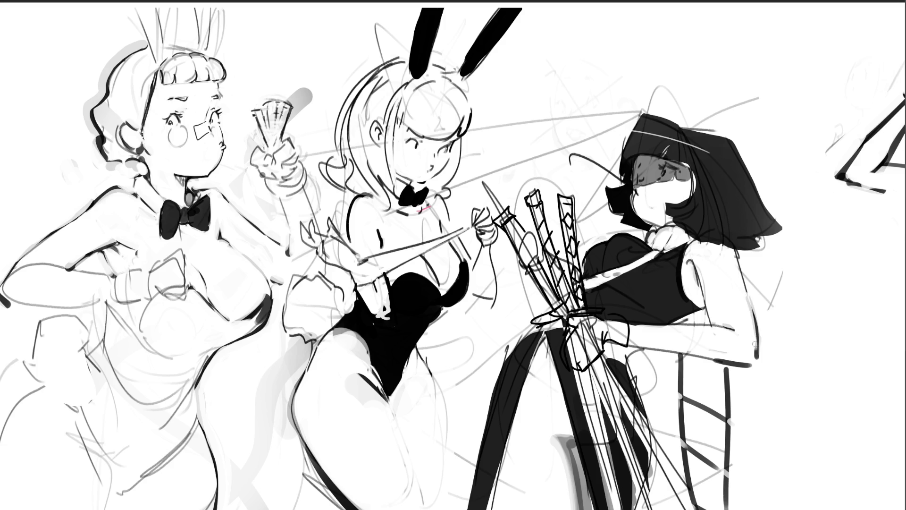
left_click_drag(752, 296, 759, 352)
Thin the left edge of the dark stroke beside the middle girl's leg.
left_click_drag(483, 439, 470, 509)
left_click_drag(498, 380, 477, 470)
mouse_move(489, 436)
left_mouse_down()
mouse_move(501, 362)
mouse_move(481, 470)
left_mouse_up()
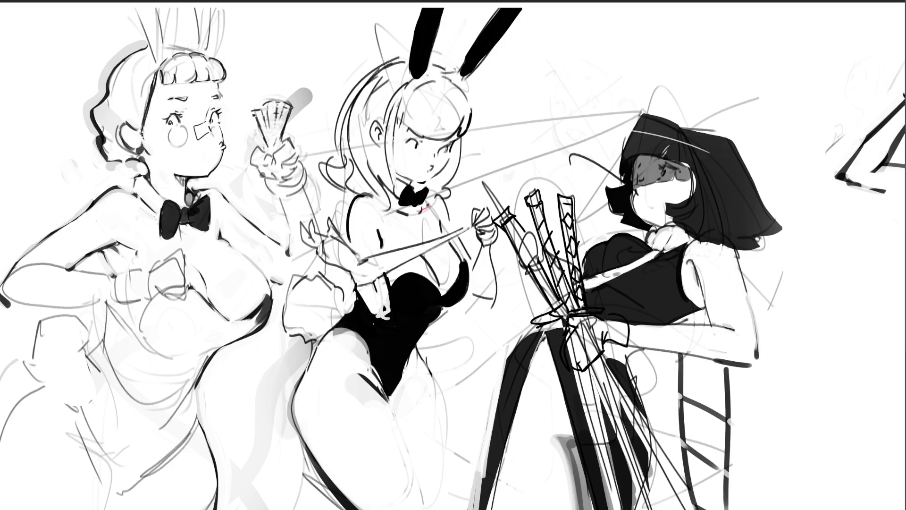
Draw bold curved black outlines down the middle girl's leg and thigh, then darken a raised-hand line.
left_click(428, 365)
left_click(441, 443)
left_click_drag(428, 366, 438, 469)
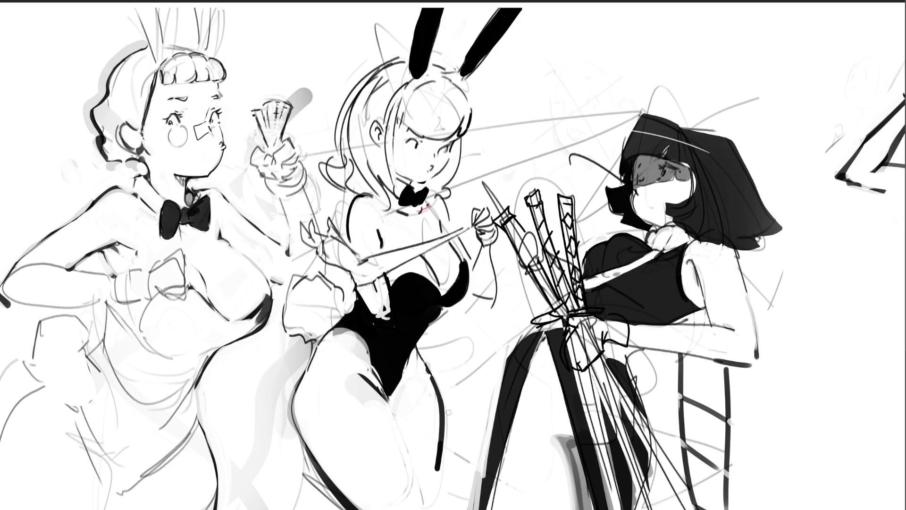
left_click_drag(427, 372, 439, 458)
left_click_drag(386, 402, 414, 486)
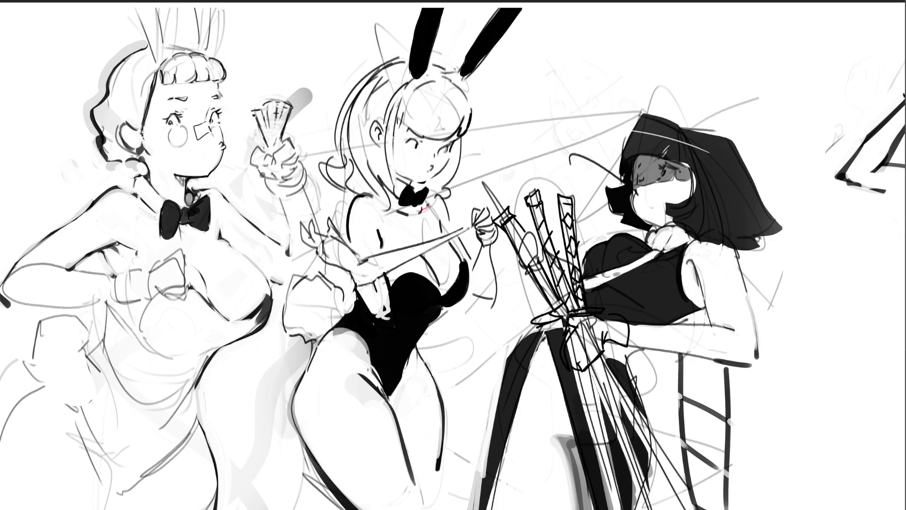
mouse_move(265, 148)
left_mouse_down()
mouse_move(251, 163)
mouse_move(293, 173)
mouse_move(286, 155)
mouse_move(297, 154)
mouse_move(303, 161)
mouse_move(289, 180)
mouse_move(301, 183)
mouse_move(305, 168)
left_mouse_up()
Ink dark outlines over the left girl's raised-hand wrist, cuff and both edges of her arm.
left_click_drag(305, 167, 300, 181)
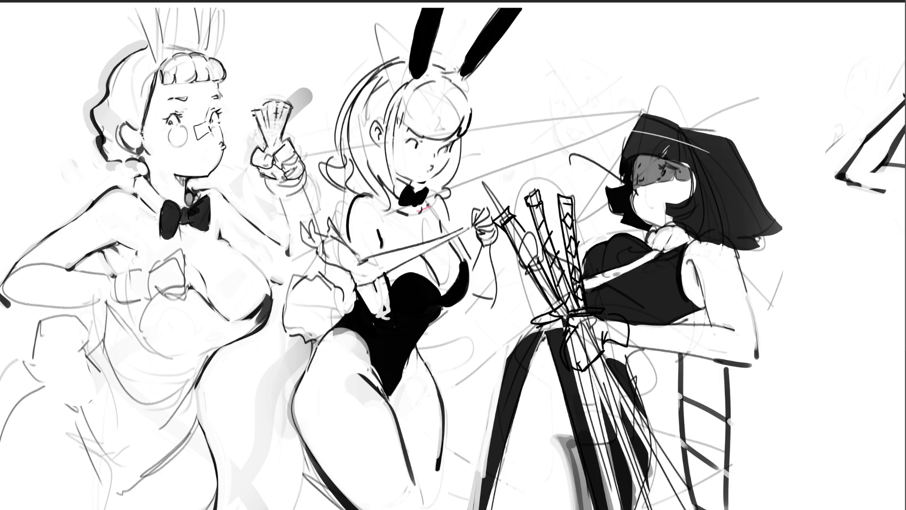
mouse_move(282, 186)
left_mouse_down()
mouse_move(304, 170)
mouse_move(265, 185)
mouse_move(282, 198)
mouse_move(307, 185)
mouse_move(310, 169)
left_mouse_up()
left_click_drag(285, 208, 289, 236)
left_click_drag(286, 204, 286, 239)
left_click_drag(302, 188, 316, 220)
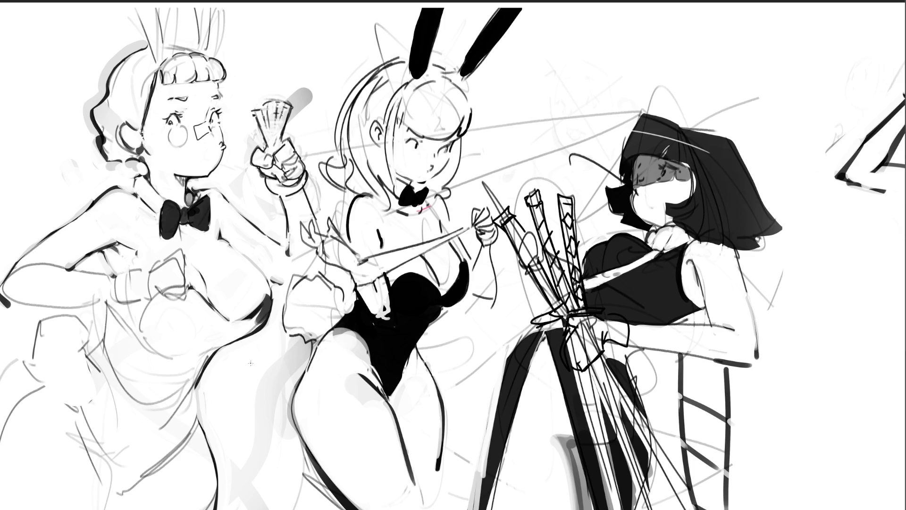
Stamp a solid black ball on the left girl, with a white highlight and dark strokes beside it.
key("bracketright")
key("bracketright")
key("bracketright")
left_click(179, 322)
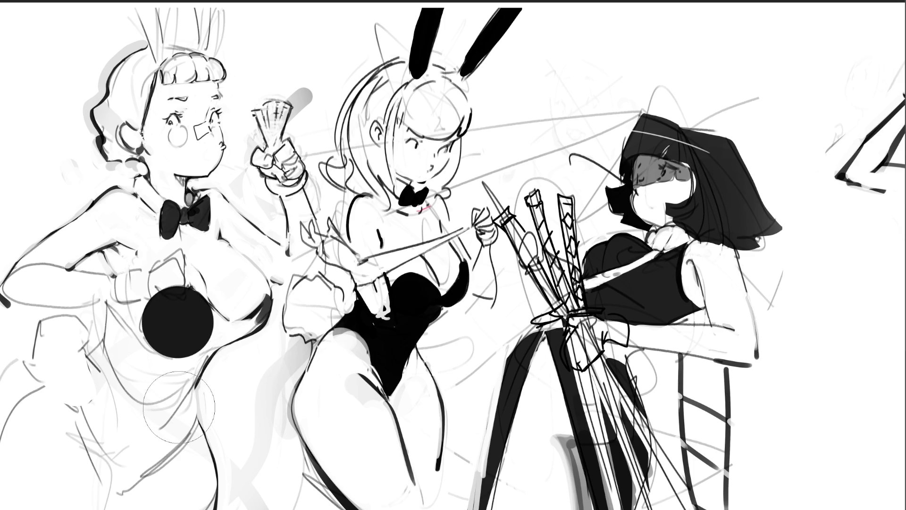
key("bracketleft")
key("bracketleft")
key("bracketleft")
mouse_move(171, 296)
left_mouse_down()
mouse_move(189, 289)
mouse_move(177, 266)
mouse_move(158, 269)
mouse_move(144, 289)
left_mouse_up()
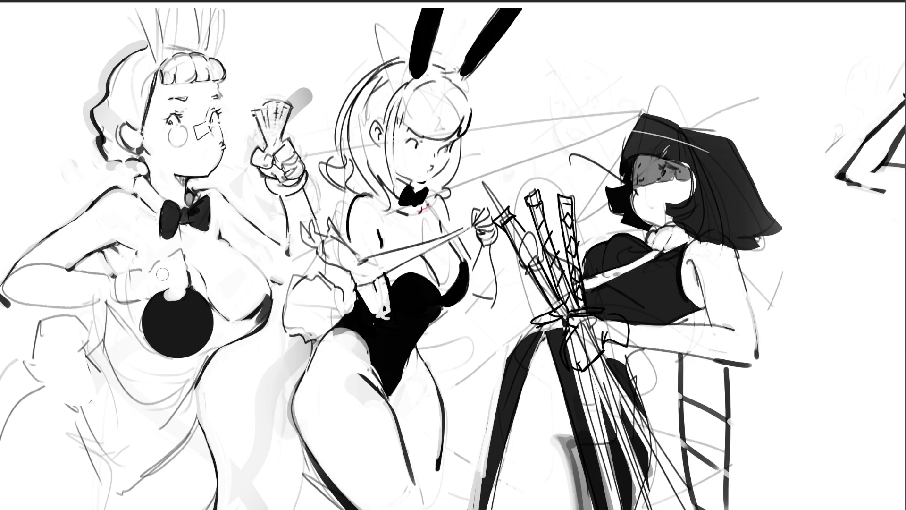
mouse_move(139, 293)
left_mouse_down()
mouse_move(151, 272)
mouse_move(144, 291)
left_mouse_up()
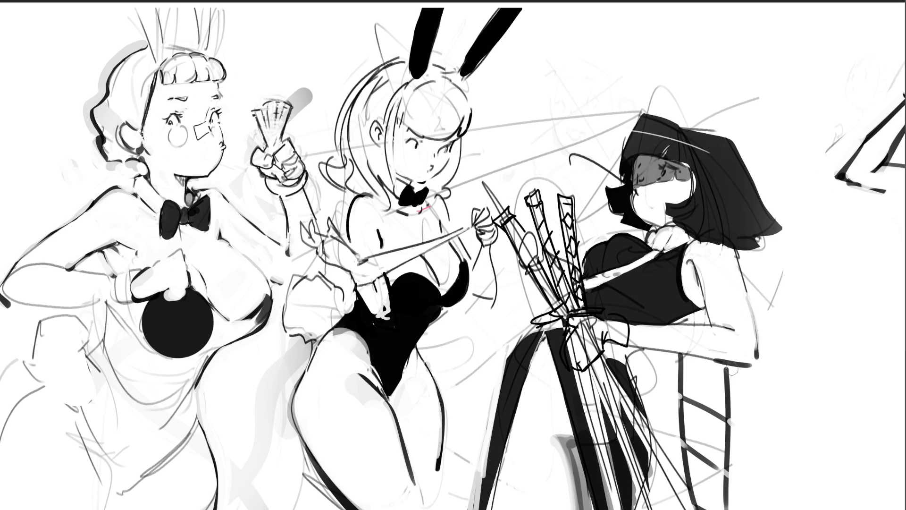
Redraw the right chair leg to the bottom edge with white highlights, and shade grey under the arm.
left_click_drag(731, 367, 732, 469)
left_click_drag(729, 419, 732, 509)
left_click_drag(729, 476, 729, 508)
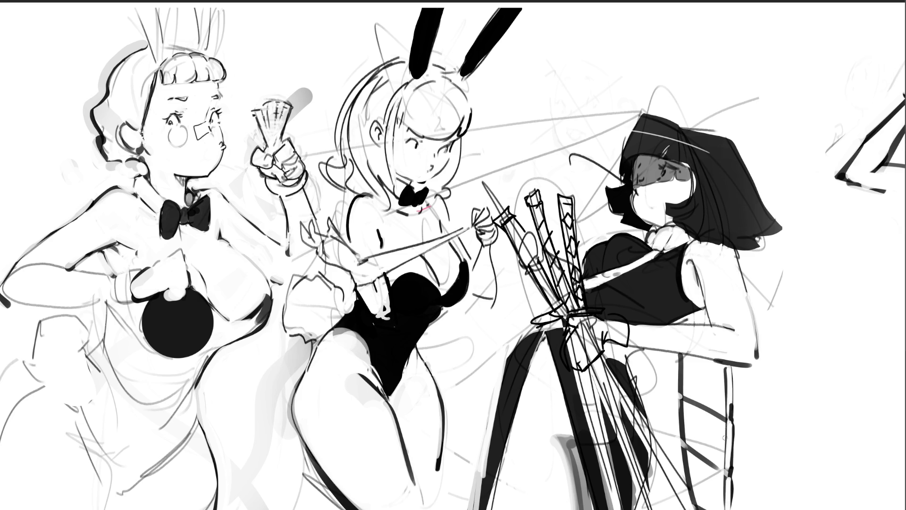
left_click_drag(724, 476, 724, 509)
mouse_move(688, 323)
left_mouse_down()
mouse_move(703, 310)
mouse_move(694, 323)
left_mouse_up()
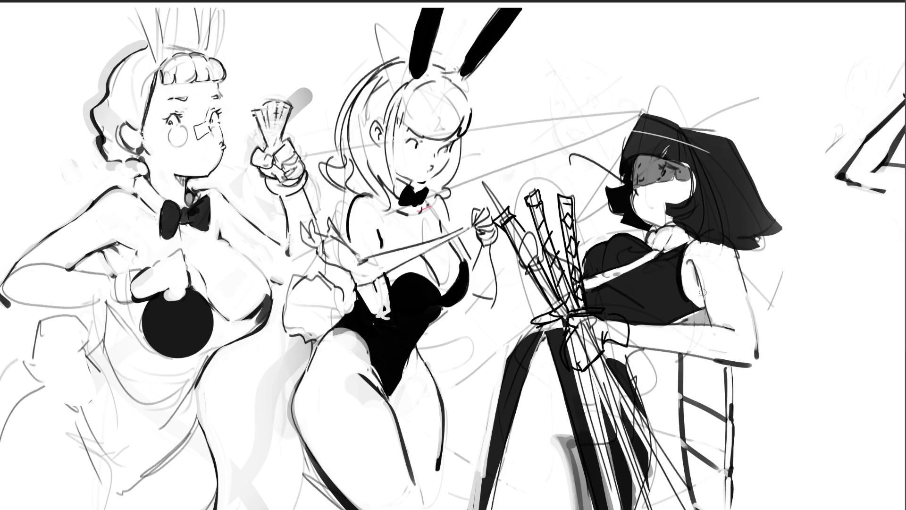
mouse_move(685, 376)
left_mouse_down()
mouse_move(705, 403)
mouse_move(720, 372)
mouse_move(689, 363)
mouse_move(699, 392)
mouse_move(716, 386)
mouse_move(720, 406)
mouse_move(691, 422)
mouse_move(713, 463)
mouse_move(720, 431)
mouse_move(694, 500)
mouse_move(723, 472)
mouse_move(717, 502)
mouse_move(709, 478)
left_mouse_up()
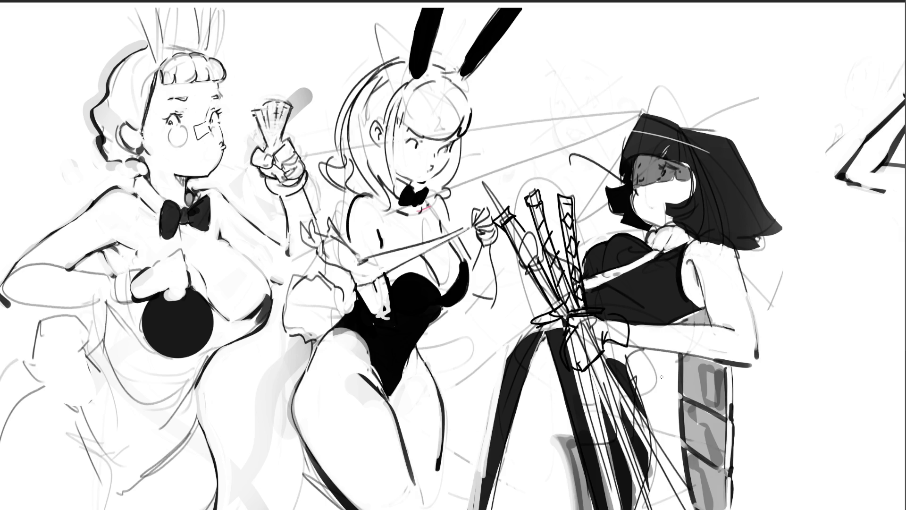
Add curved black contour strokes along the leg and a bent outline to its right.
left_click_drag(647, 368, 678, 388)
mouse_move(648, 384)
left_mouse_down()
mouse_move(680, 396)
mouse_move(667, 439)
mouse_move(680, 501)
left_mouse_up()
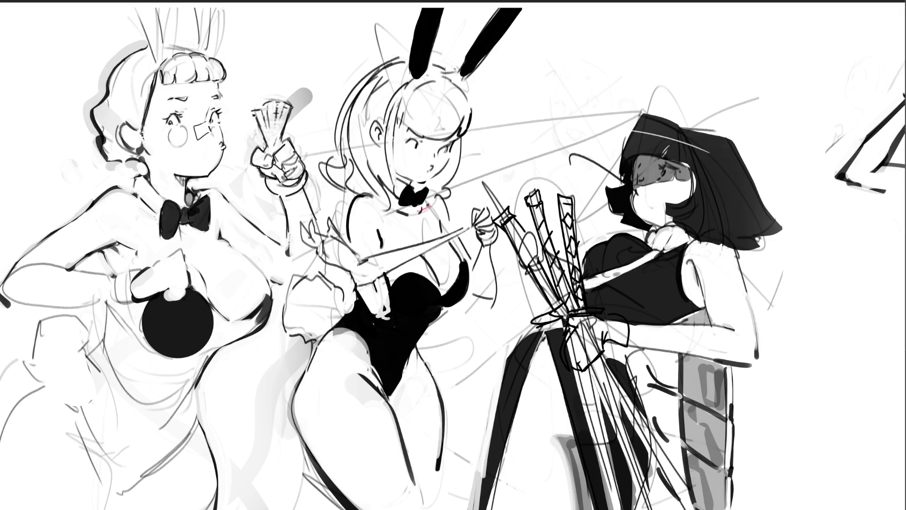
left_click_drag(642, 351, 635, 367)
left_click_drag(738, 400, 751, 391)
mouse_move(764, 356)
left_mouse_down()
mouse_move(789, 358)
mouse_move(750, 392)
left_mouse_up()
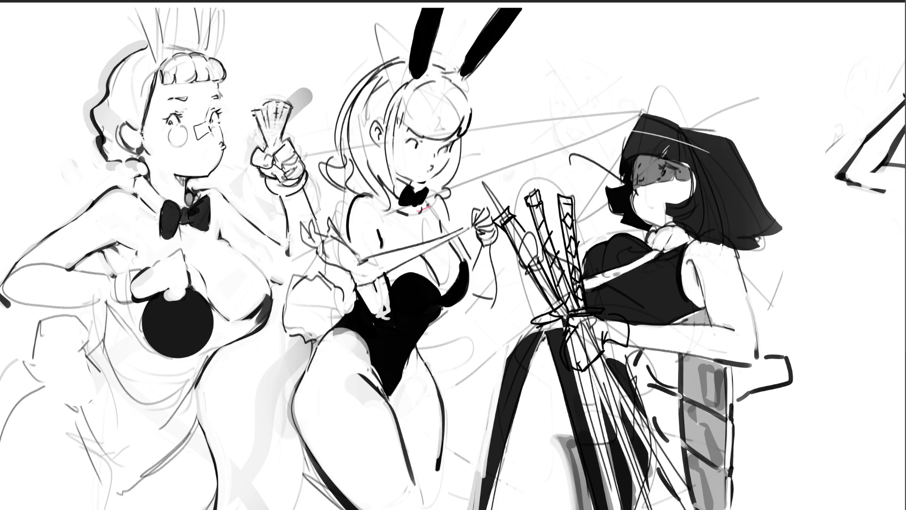
Dot marks inside the bent outline and draw a curved outline down the shell to the bottom edge.
left_click(778, 360)
left_click(780, 367)
left_click(784, 370)
left_click(741, 403)
left_click(736, 404)
left_click(765, 467)
mouse_move(762, 392)
left_mouse_down()
mouse_move(769, 456)
mouse_move(749, 470)
mouse_move(759, 476)
mouse_move(768, 468)
mouse_move(757, 459)
mouse_move(769, 409)
left_mouse_up()
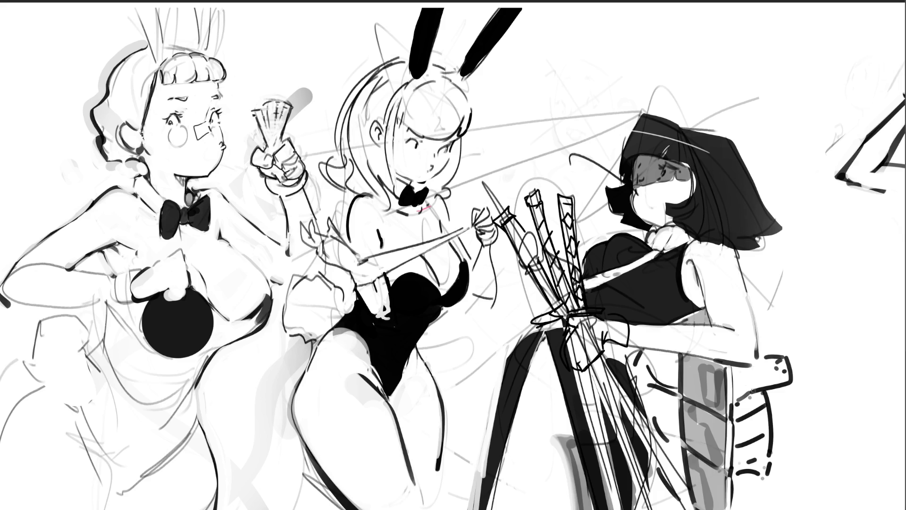
mouse_move(760, 474)
left_mouse_down()
mouse_move(790, 508)
mouse_move(778, 502)
left_mouse_up()
Shade the arm, leg edge and hip grey, and sketch a large arc with two eyes by the shoulder.
mouse_move(652, 355)
left_mouse_down()
mouse_move(642, 378)
mouse_move(669, 360)
mouse_move(654, 409)
mouse_move(680, 387)
mouse_move(658, 407)
mouse_move(679, 469)
mouse_move(680, 415)
mouse_move(649, 397)
mouse_move(680, 425)
mouse_move(671, 376)
mouse_move(647, 373)
left_mouse_up()
left_click_drag(661, 420, 678, 472)
mouse_move(729, 392)
left_mouse_down()
mouse_move(736, 377)
mouse_move(738, 402)
mouse_move(760, 392)
mouse_move(734, 507)
left_mouse_up()
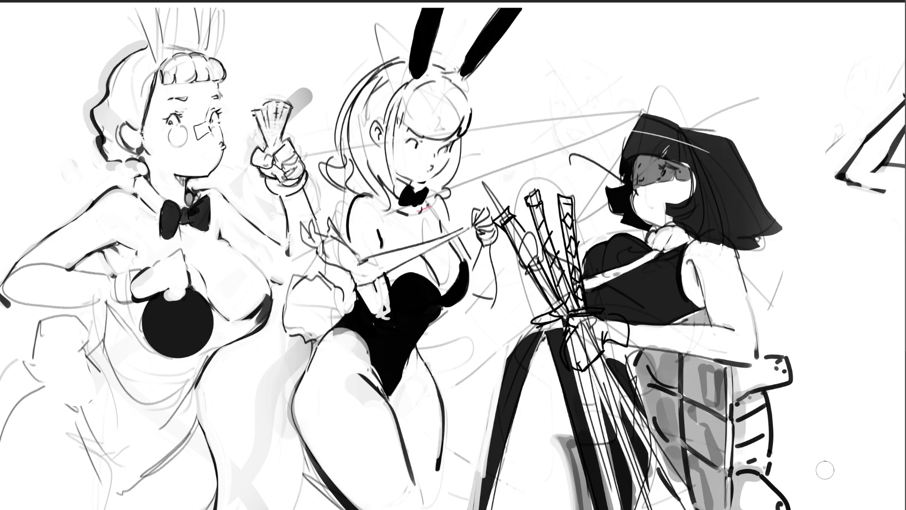
left_click_drag(803, 364, 797, 375)
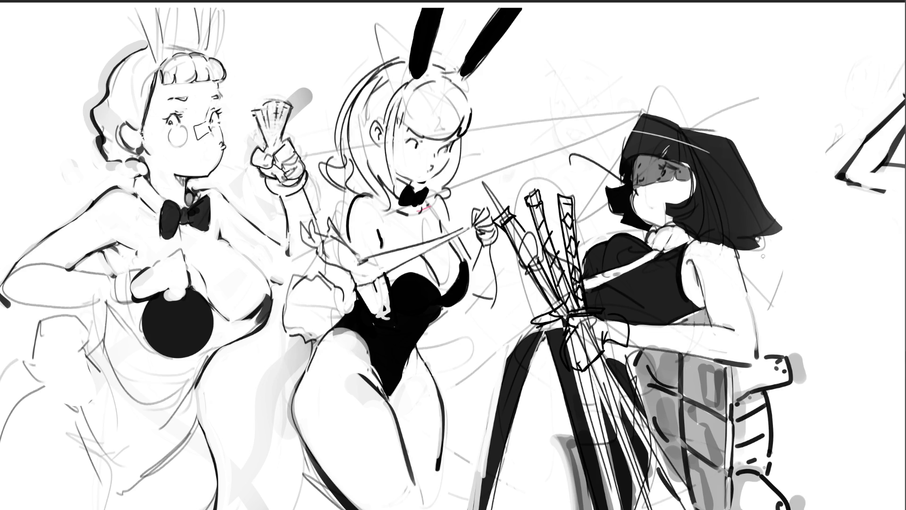
mouse_move(774, 241)
left_mouse_down()
mouse_move(788, 242)
mouse_move(801, 314)
mouse_move(789, 326)
left_mouse_up()
left_click_drag(755, 275, 794, 292)
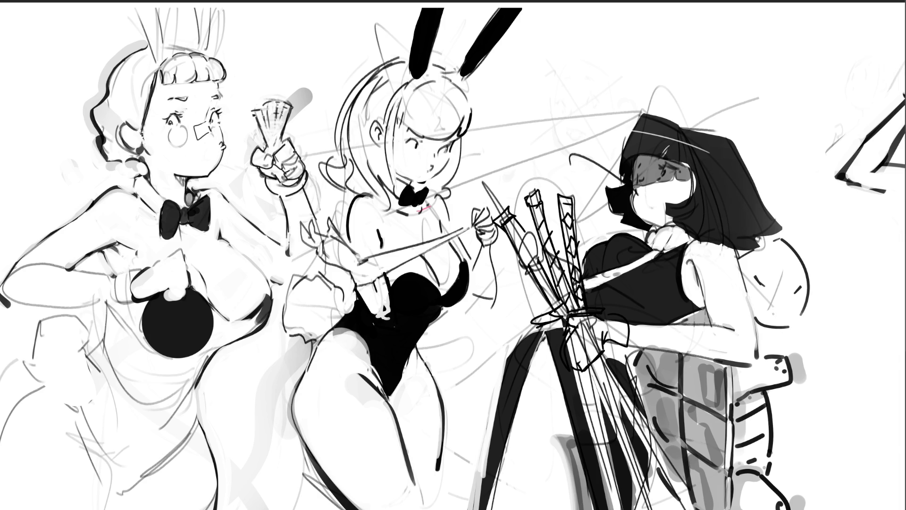
Draw a smiling mouth in the arc, and fingers with a T-shaped mark at the cuff.
mouse_move(758, 300)
left_mouse_down()
mouse_move(763, 310)
mouse_move(791, 306)
mouse_move(796, 317)
left_mouse_up()
left_click_drag(789, 356, 801, 378)
left_click_drag(785, 342, 799, 350)
mouse_move(806, 338)
left_mouse_down()
mouse_move(824, 360)
mouse_move(807, 384)
mouse_move(804, 357)
mouse_move(809, 380)
left_mouse_up()
mouse_move(804, 336)
left_mouse_down()
mouse_move(760, 332)
mouse_move(772, 350)
left_mouse_up()
Hatch the right leg with contour marks and outline a shoe at its base.
left_click_drag(779, 385, 773, 451)
left_click_drag(772, 452, 767, 466)
left_click_drag(770, 406, 780, 401)
left_click_drag(771, 431, 780, 427)
left_click_drag(763, 474, 774, 464)
left_click_drag(785, 392, 779, 443)
left_click_drag(779, 444, 773, 478)
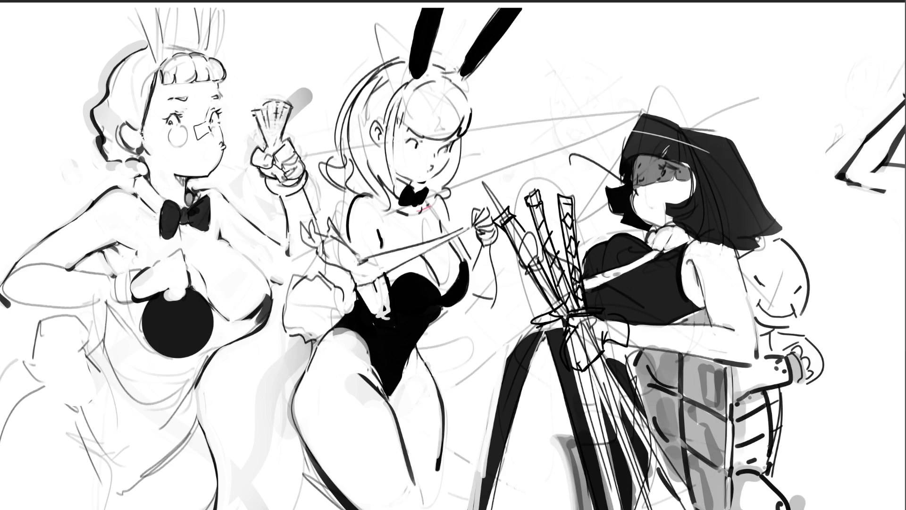
mouse_move(778, 476)
left_mouse_down()
mouse_move(811, 480)
mouse_move(821, 509)
left_mouse_up()
left_click_drag(807, 460, 828, 472)
scroll(828, 471, "down", 6)
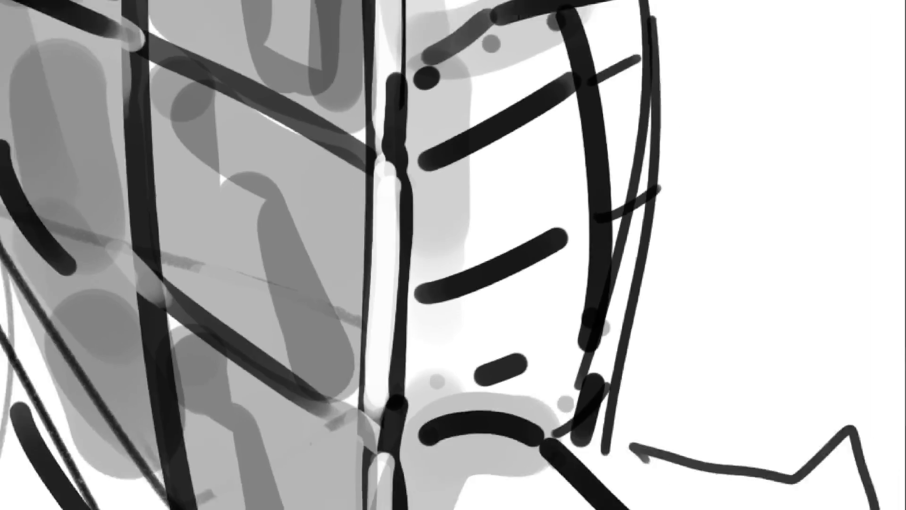
Shade the round turtle head, hand and lower-leg boot grey, and darken the mouth.
scroll(585, 443, "down", 5)
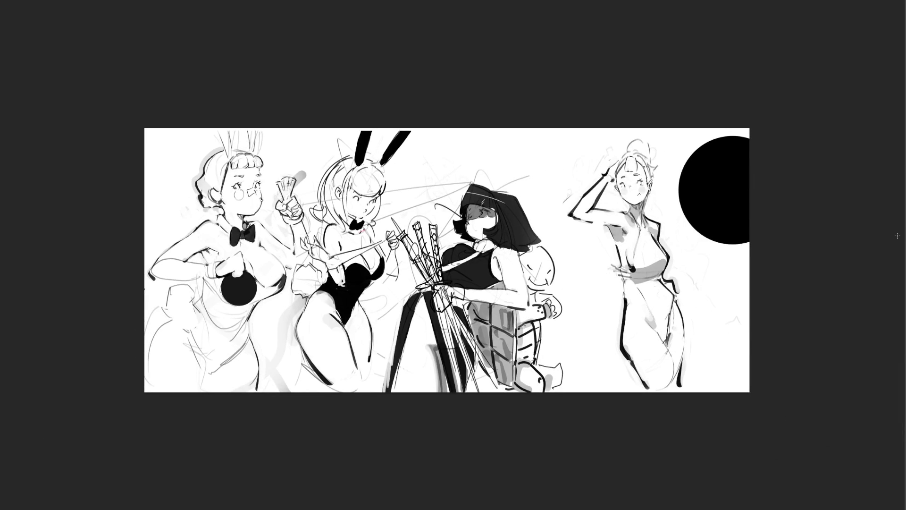
mouse_move(533, 271)
left_mouse_down()
mouse_move(522, 255)
mouse_move(538, 249)
mouse_move(538, 302)
mouse_move(551, 312)
mouse_move(516, 317)
left_mouse_up()
mouse_move(548, 351)
left_mouse_down()
mouse_move(526, 372)
mouse_move(556, 382)
left_mouse_up()
mouse_move(553, 326)
left_mouse_down()
mouse_move(572, 232)
mouse_move(549, 312)
mouse_move(544, 260)
mouse_move(529, 272)
mouse_move(543, 268)
left_mouse_up()
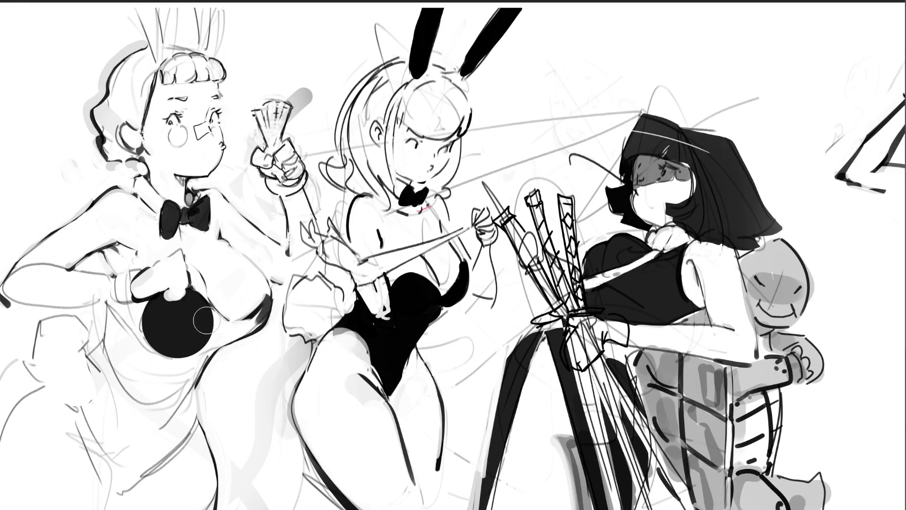
Darken around the left girl's black chest shape and draw a thick black contour down her side.
left_click(231, 331)
mouse_move(211, 314)
left_mouse_down()
mouse_move(234, 325)
mouse_move(222, 330)
mouse_move(262, 314)
mouse_move(208, 345)
mouse_move(222, 335)
mouse_move(194, 368)
mouse_move(211, 325)
left_mouse_up()
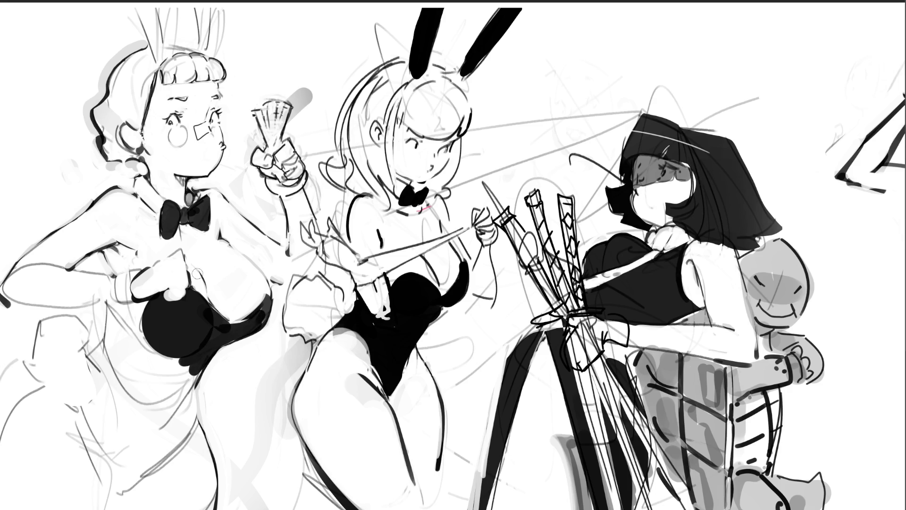
mouse_move(149, 324)
left_mouse_down()
mouse_move(144, 344)
mouse_move(130, 327)
mouse_move(142, 342)
left_mouse_up()
left_click(111, 318)
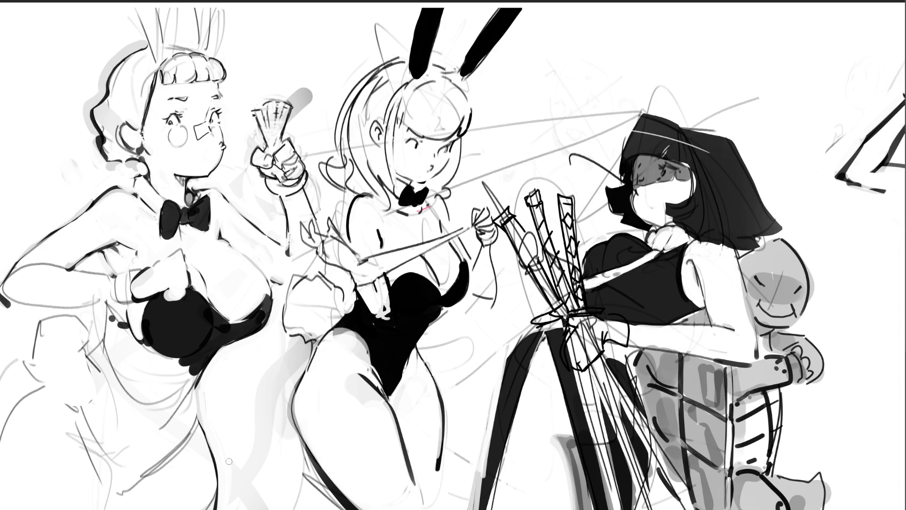
left_click_drag(145, 345, 194, 389)
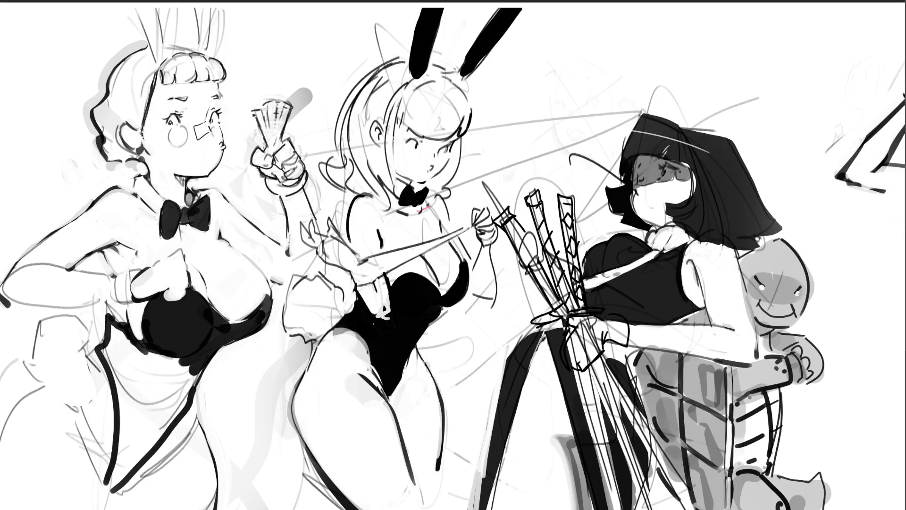
Trace a dark outline on the turtle's head, whiten the hooded girl's chin edge, and thicken the left costume contour.
mouse_move(798, 293)
left_mouse_down()
mouse_move(767, 287)
mouse_move(800, 284)
left_mouse_up()
mouse_move(763, 236)
left_mouse_down()
mouse_move(782, 238)
mouse_move(811, 286)
mouse_move(788, 328)
left_mouse_up()
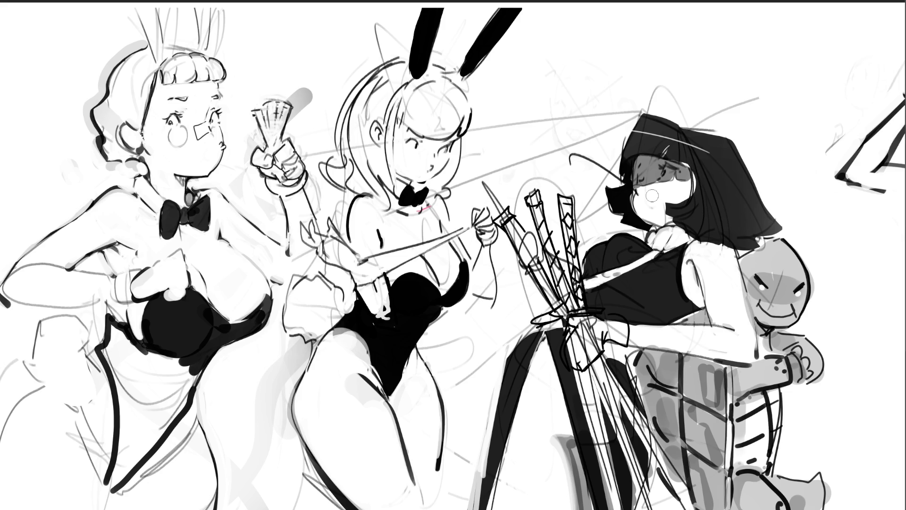
mouse_move(659, 216)
left_mouse_down()
mouse_move(663, 201)
mouse_move(653, 203)
mouse_move(675, 180)
left_mouse_up()
left_click(670, 174)
key("ctrl+z")
mouse_move(114, 325)
left_mouse_down()
mouse_move(104, 354)
mouse_move(123, 415)
mouse_move(117, 481)
mouse_move(180, 403)
mouse_move(175, 362)
mouse_move(121, 342)
mouse_move(114, 359)
mouse_move(127, 380)
mouse_move(111, 474)
mouse_move(139, 425)
mouse_move(198, 373)
mouse_move(156, 368)
mouse_move(170, 380)
left_mouse_up()
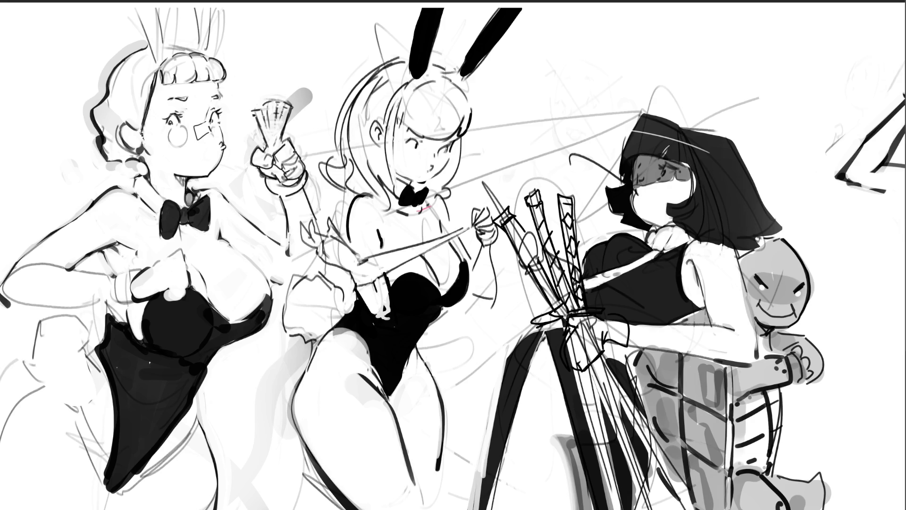
key("ctrl+0")
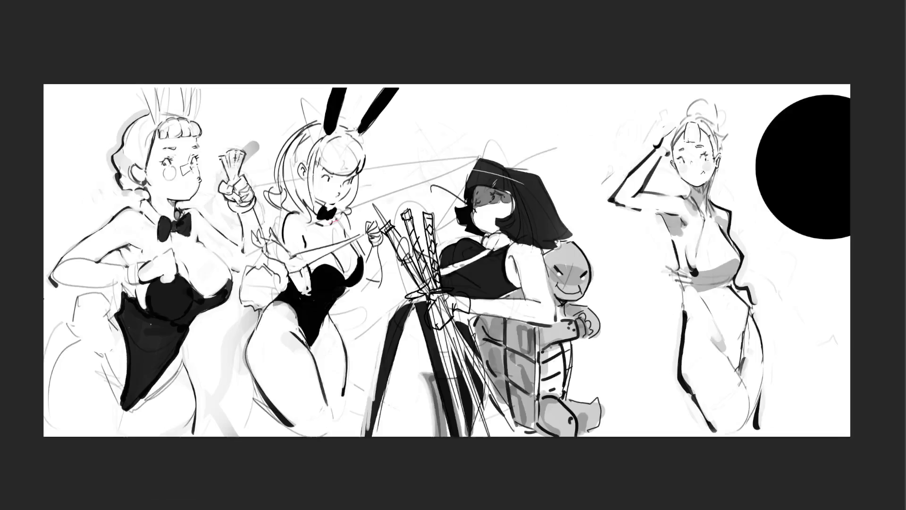
key("ctrl+minus")
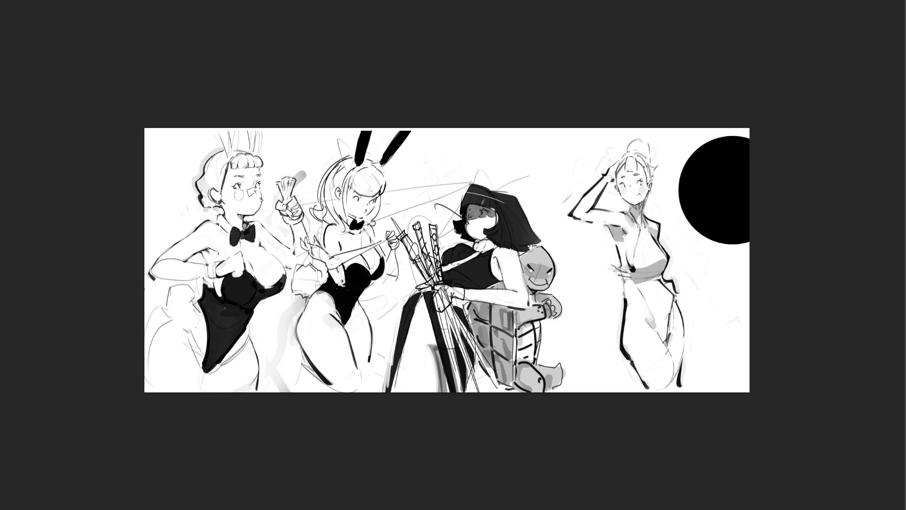
scroll(485, 249, "up", 5)
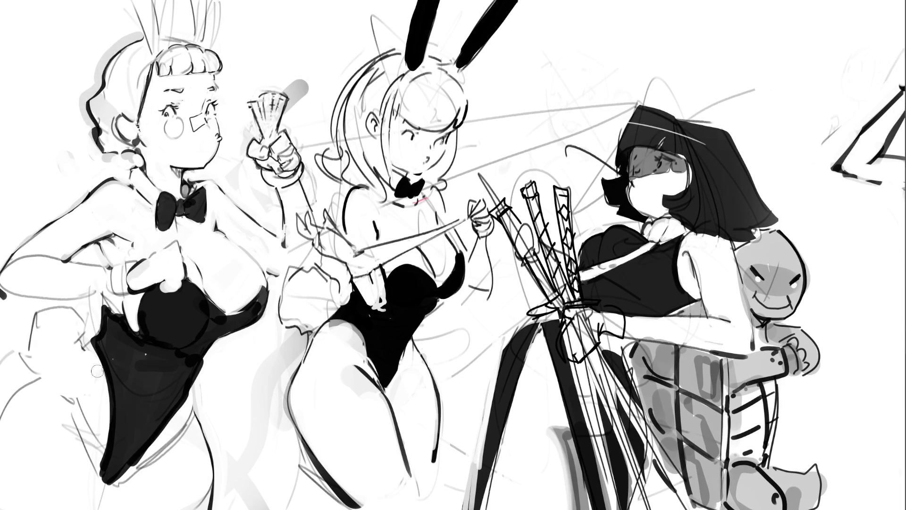
mouse_move(88, 353)
left_mouse_down()
mouse_move(43, 378)
mouse_move(73, 373)
mouse_move(88, 352)
left_mouse_up()
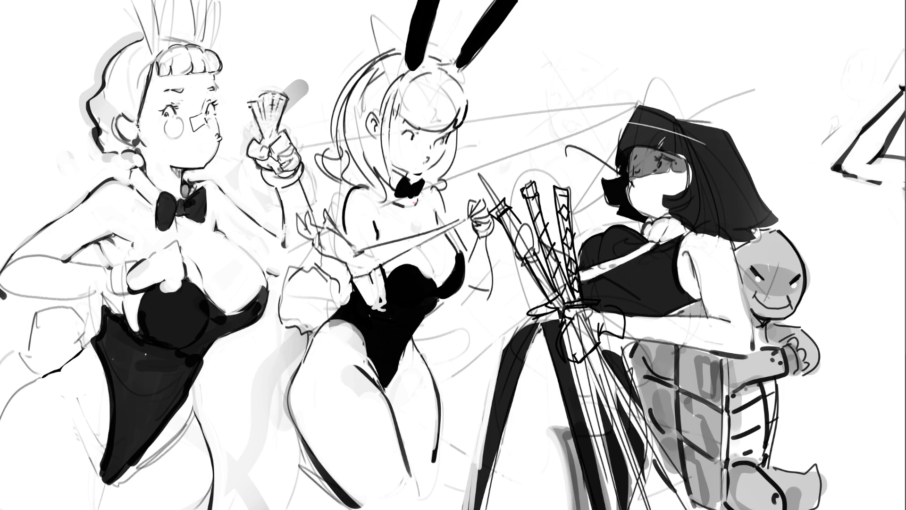
Fit the whole wide canvas in view to review the new hip stroke.
key("ctrl+0")
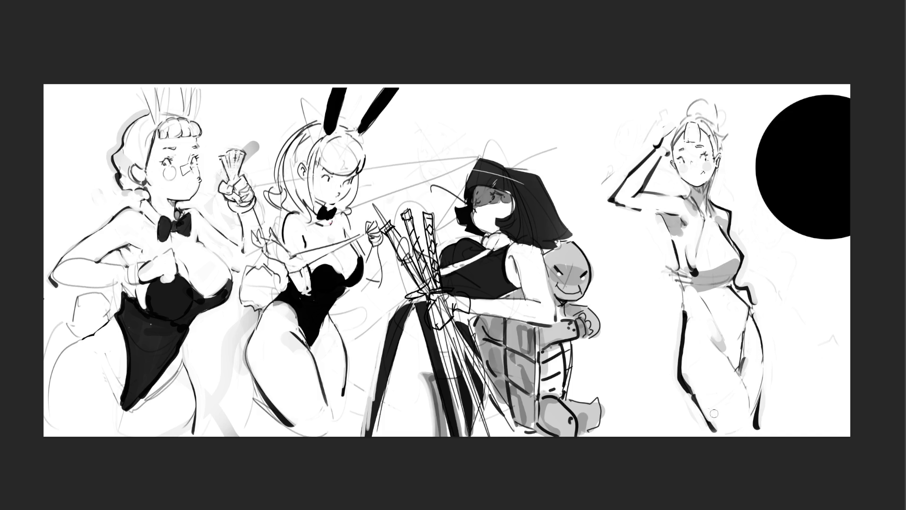
Lighten the bottom of the right figure's leg contour, undoing a trial thick stroke, and zoom out.
left_click_drag(691, 397, 710, 432)
left_click_drag(693, 395, 716, 431)
key("ctrl+z")
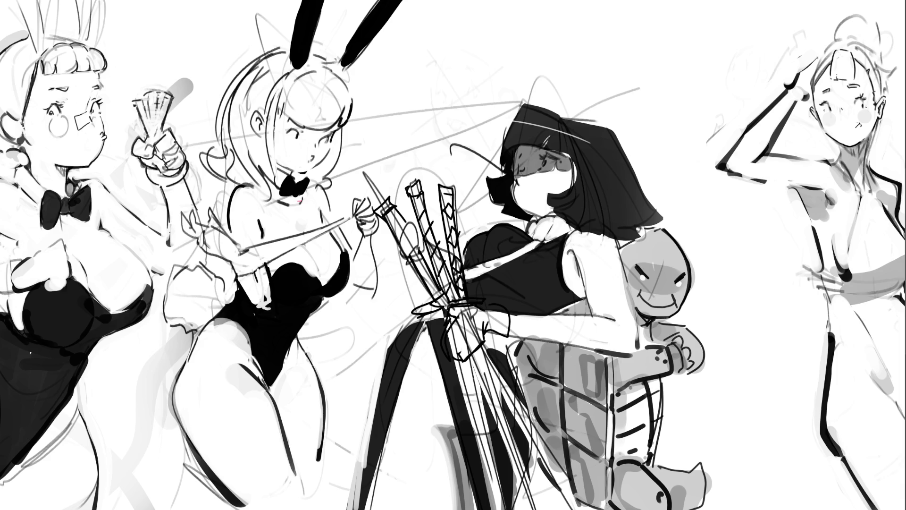
key("ctrl+minus")
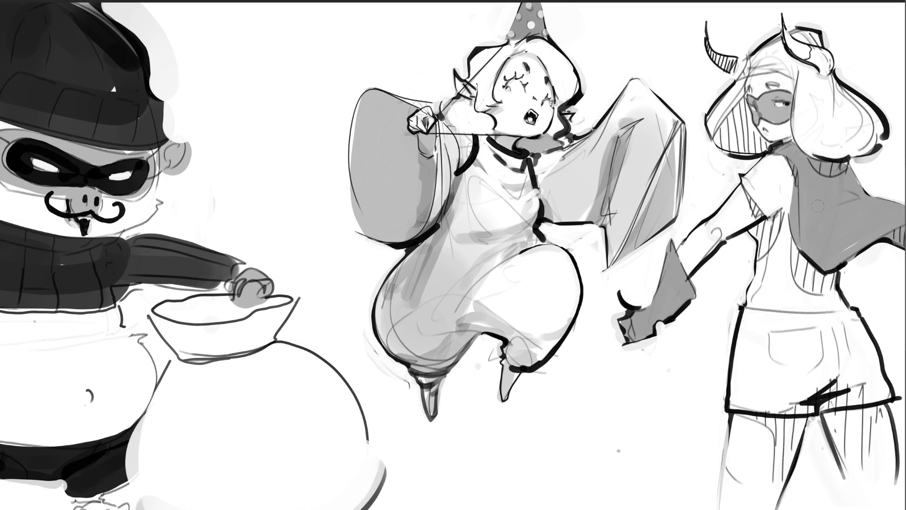
With a larger brush, shade the horned girl's shorts and top hem grey and hatch near her armpit.
key("bracketright")
key("bracketright")
key("bracketright")
mouse_move(751, 314)
left_mouse_down()
mouse_move(745, 401)
mouse_move(798, 404)
mouse_move(856, 392)
mouse_move(873, 375)
mouse_move(860, 333)
mouse_move(831, 317)
mouse_move(753, 374)
mouse_move(817, 336)
mouse_move(850, 364)
mouse_move(857, 389)
mouse_move(884, 390)
mouse_move(871, 340)
mouse_move(845, 329)
mouse_move(859, 313)
left_mouse_up()
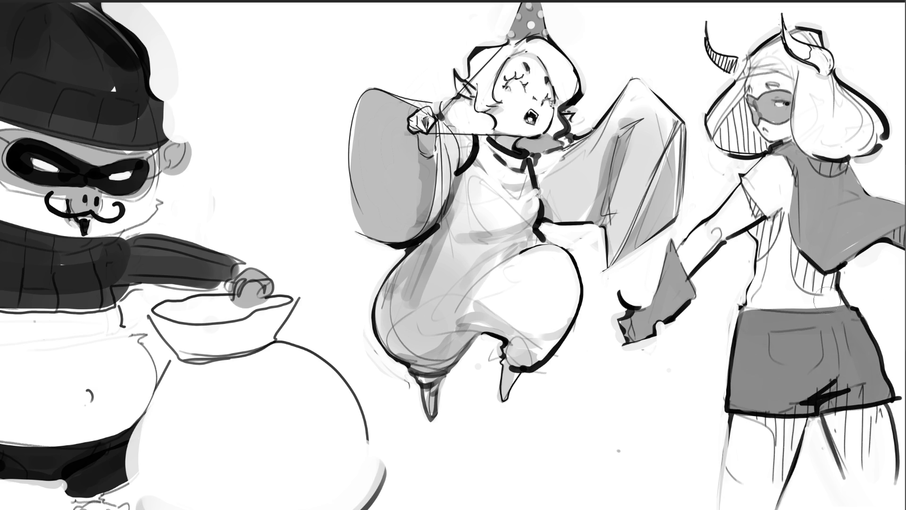
mouse_move(778, 217)
left_mouse_down()
mouse_move(758, 250)
mouse_move(803, 255)
mouse_move(831, 285)
mouse_move(800, 264)
mouse_move(816, 285)
left_mouse_up()
mouse_move(754, 204)
left_mouse_down()
mouse_move(750, 197)
mouse_move(758, 216)
left_mouse_up()
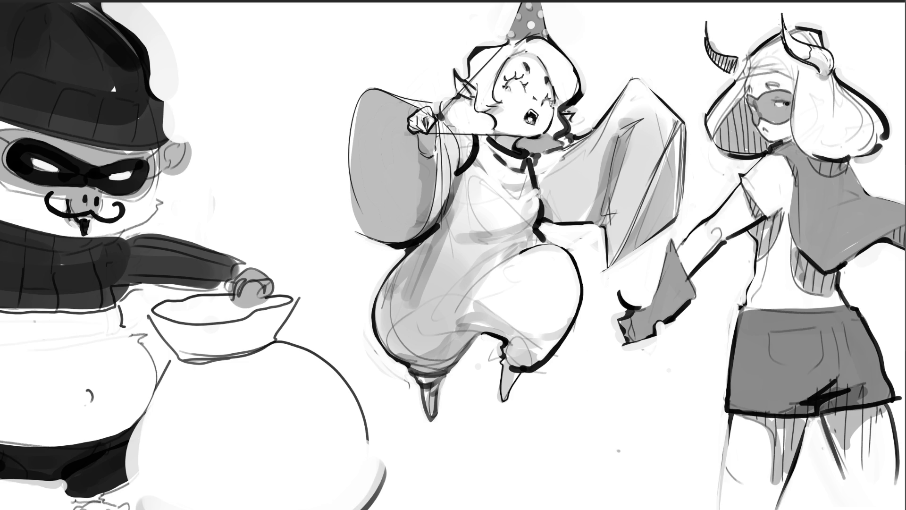
key("ctrl+0")
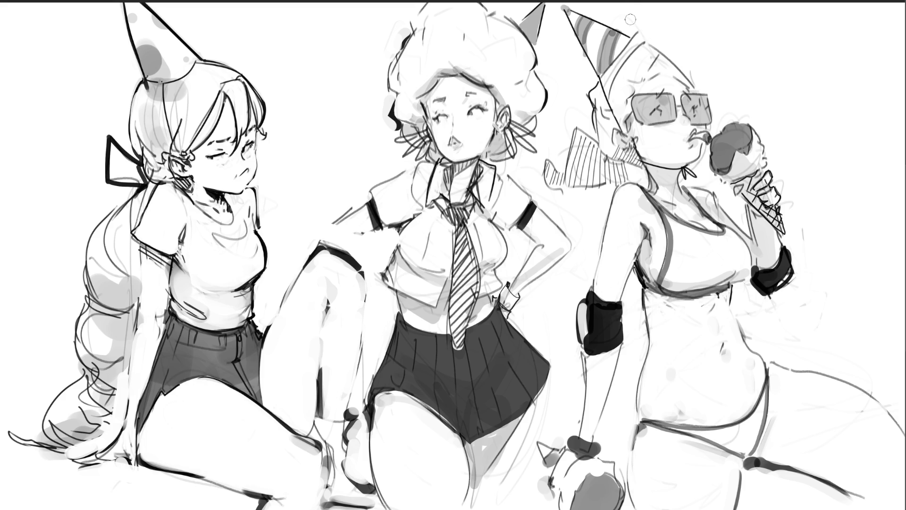
Add a pompom to the right hat's tip and a bold black zigzag outline down the hat.
mouse_move(642, 29)
left_mouse_down()
mouse_move(685, 51)
mouse_move(692, 80)
left_mouse_up()
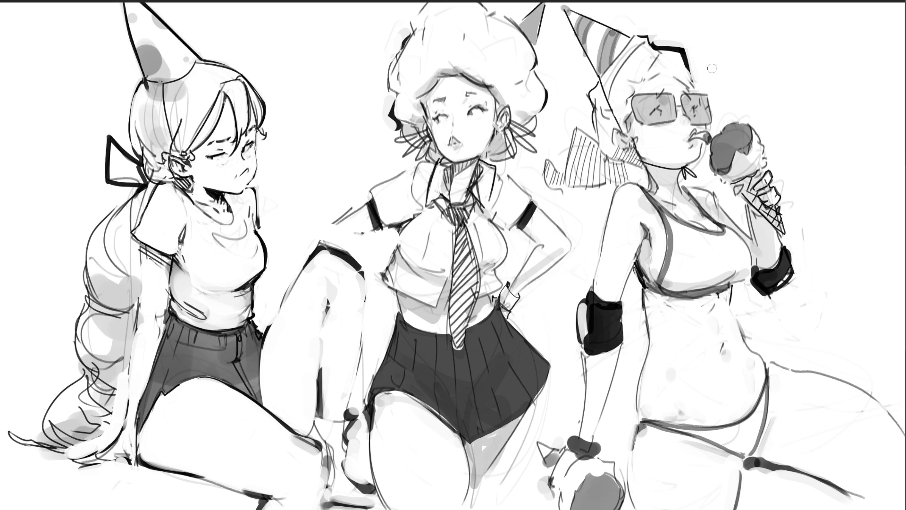
mouse_move(692, 72)
left_mouse_down()
mouse_move(712, 91)
mouse_move(714, 123)
mouse_move(706, 125)
left_mouse_up()
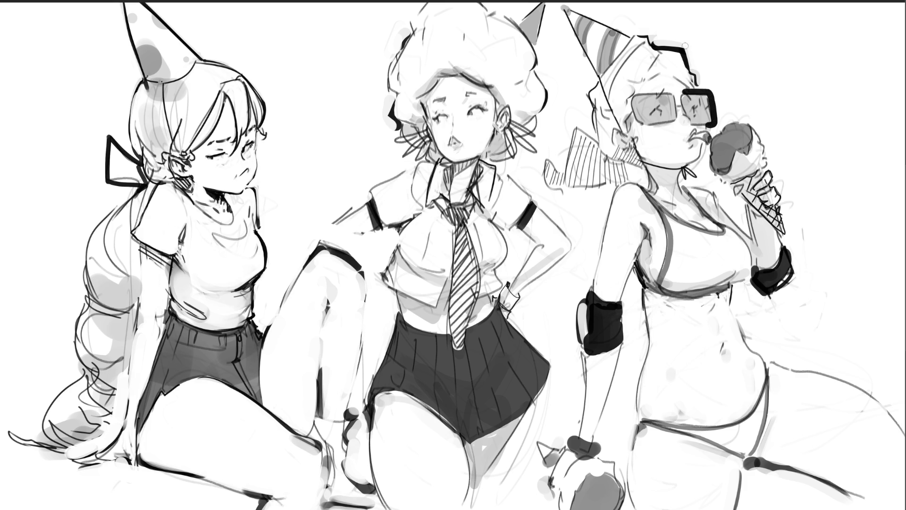
left_click_drag(681, 49, 684, 52)
Ink the right girl's hat edge, thin the jagged outline with the eraser, and start blackening the scoop.
mouse_move(562, 13)
left_mouse_down()
mouse_move(593, 73)
mouse_move(586, 98)
mouse_move(609, 157)
mouse_move(572, 124)
mouse_move(560, 170)
mouse_move(543, 182)
mouse_move(557, 198)
mouse_move(645, 170)
left_mouse_up()
key("ctrl+z")
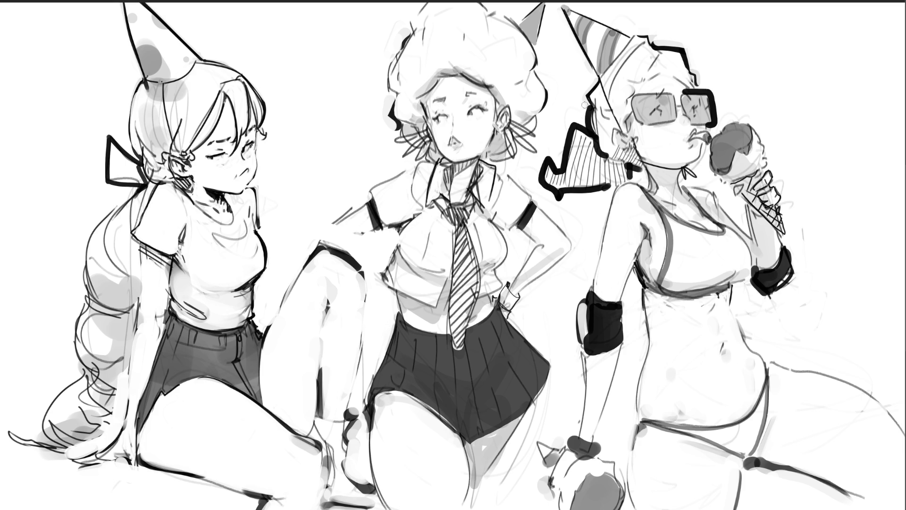
mouse_move(572, 123)
left_mouse_down()
mouse_move(563, 157)
mouse_move(541, 180)
mouse_move(555, 200)
mouse_move(607, 187)
left_mouse_up()
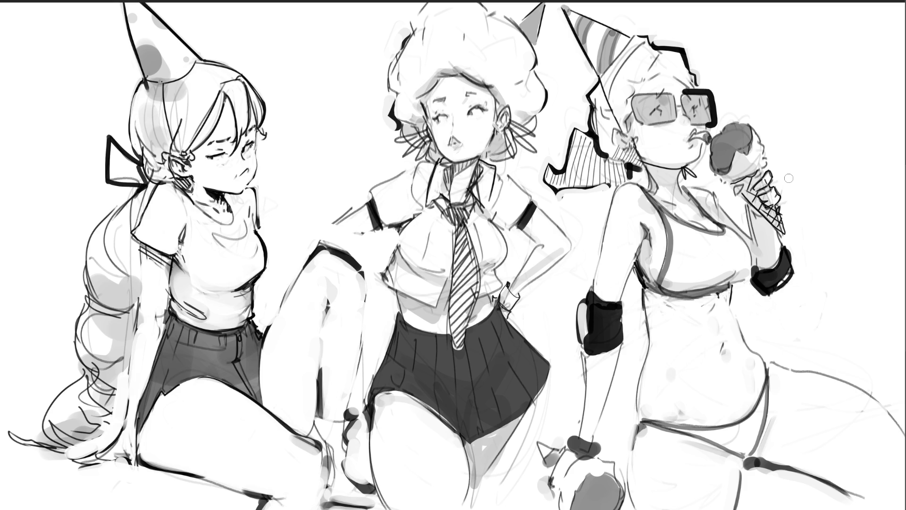
mouse_move(715, 138)
left_mouse_down()
mouse_move(714, 155)
mouse_move(724, 165)
mouse_move(717, 141)
mouse_move(729, 165)
mouse_move(714, 142)
mouse_move(722, 140)
mouse_move(729, 156)
mouse_move(710, 142)
mouse_move(725, 162)
mouse_move(718, 172)
mouse_move(740, 145)
mouse_move(732, 139)
mouse_move(748, 136)
mouse_move(726, 135)
mouse_move(748, 144)
left_mouse_up()
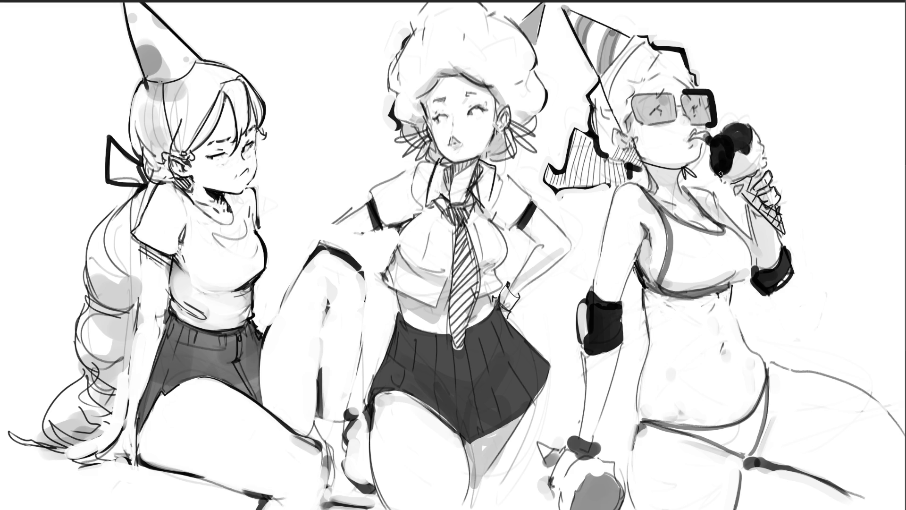
Paint a black drip down from the ice-cream scoop, then ink the top edge of the afro.
left_click_drag(722, 176, 724, 221)
mouse_move(725, 238)
left_mouse_down()
mouse_move(727, 252)
mouse_move(725, 237)
left_mouse_up()
key("ctrl+z")
key("ctrl+z")
key("ctrl+z")
key("ctrl+z")
mouse_move(719, 237)
left_mouse_down()
mouse_move(730, 235)
mouse_move(727, 255)
left_mouse_up()
key("ctrl+z")
key("ctrl+z")
key("ctrl+z")
key("ctrl+z")
key("ctrl+z")
left_click_drag(408, 21, 431, 1)
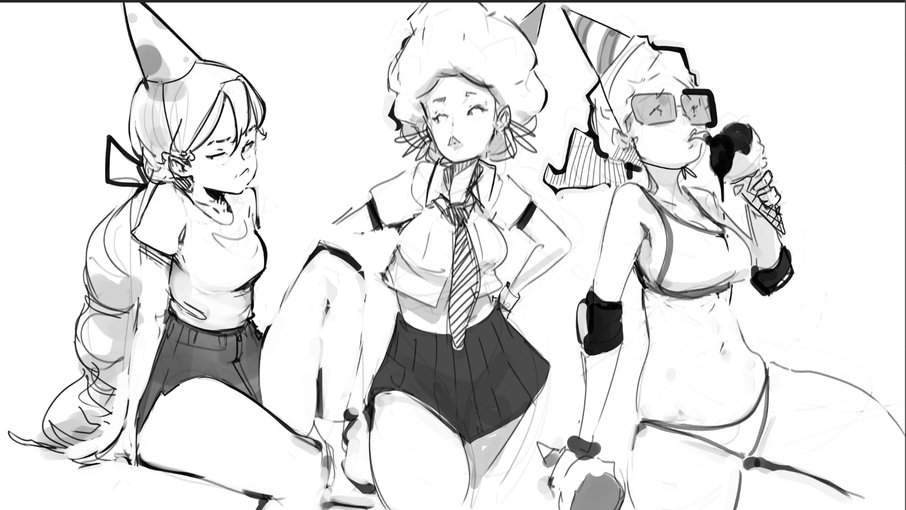
key("ctrl+0")
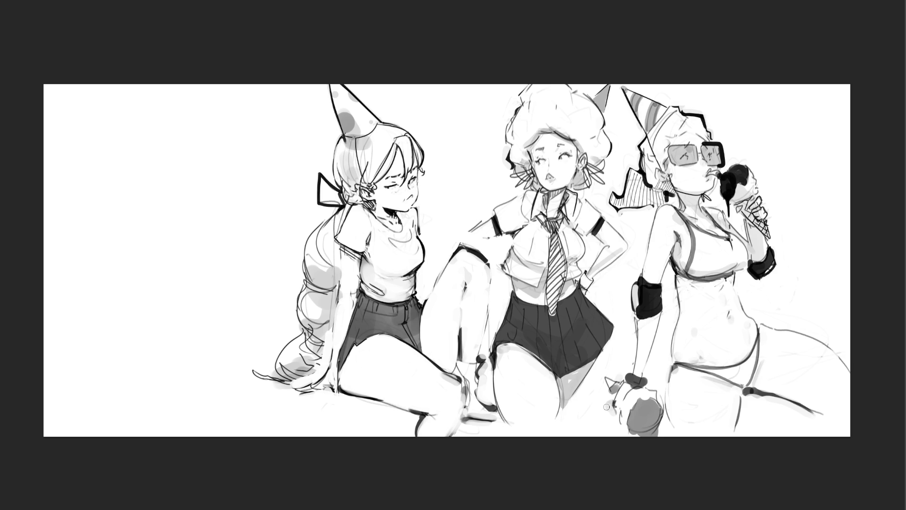
Outline the middle girl's afro in bold black where it meets her face.
left_click_drag(520, 100, 505, 125)
key("ctrl+z")
left_click_drag(519, 94, 543, 72)
key("ctrl+z")
left_click_drag(530, 153, 533, 145)
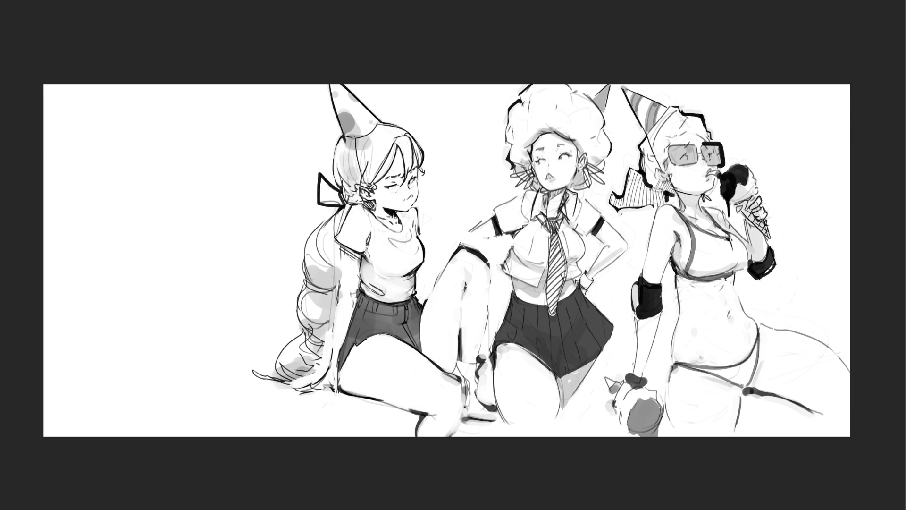
left_click_drag(529, 164, 535, 151)
left_click_drag(575, 147, 577, 165)
Darken both hoop earrings and ink the tie knot solid black.
mouse_move(585, 169)
left_mouse_down()
mouse_move(590, 193)
mouse_move(603, 184)
mouse_move(598, 168)
left_mouse_up()
mouse_move(533, 168)
left_mouse_down()
mouse_move(508, 178)
mouse_move(527, 179)
mouse_move(517, 188)
mouse_move(524, 192)
left_mouse_up()
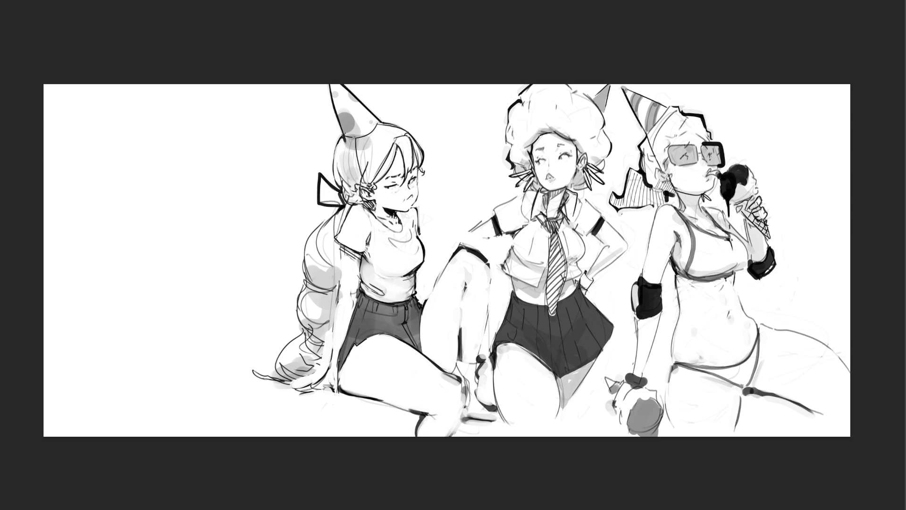
mouse_move(537, 215)
left_mouse_down()
mouse_move(556, 230)
mouse_move(553, 216)
left_mouse_up()
left_click_drag(554, 229, 550, 279)
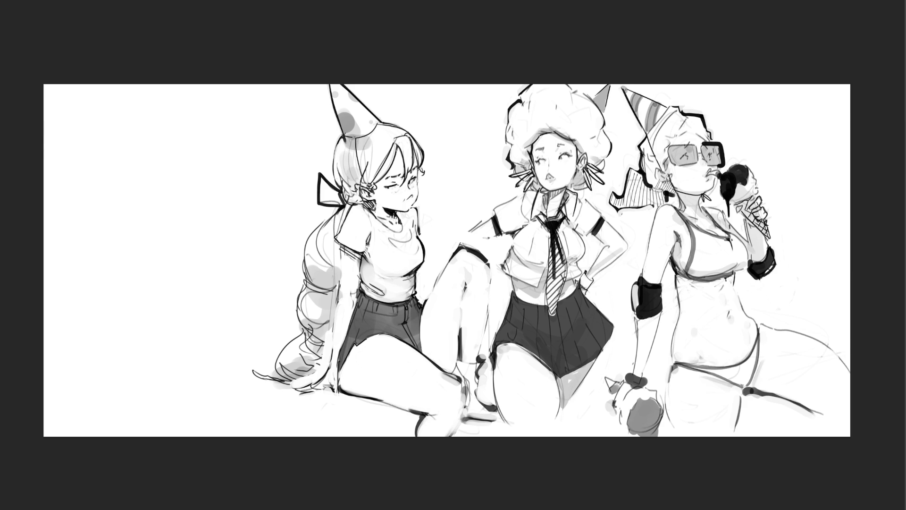
Fill the middle girl's tie solid black to a pointed tip and sketch a curved chest line.
left_click_drag(551, 246, 555, 316)
left_click_drag(559, 275, 555, 315)
left_click_drag(558, 255, 558, 283)
left_click_drag(557, 234, 557, 296)
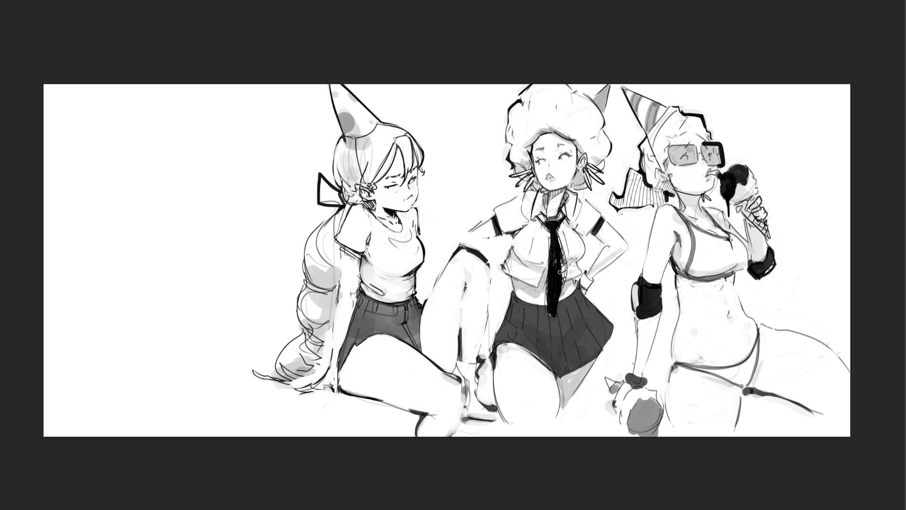
mouse_move(557, 236)
left_mouse_down()
mouse_move(564, 288)
mouse_move(560, 304)
mouse_move(551, 289)
mouse_move(550, 307)
mouse_move(557, 319)
mouse_move(558, 300)
mouse_move(563, 321)
left_mouse_up()
left_click_drag(557, 304, 563, 322)
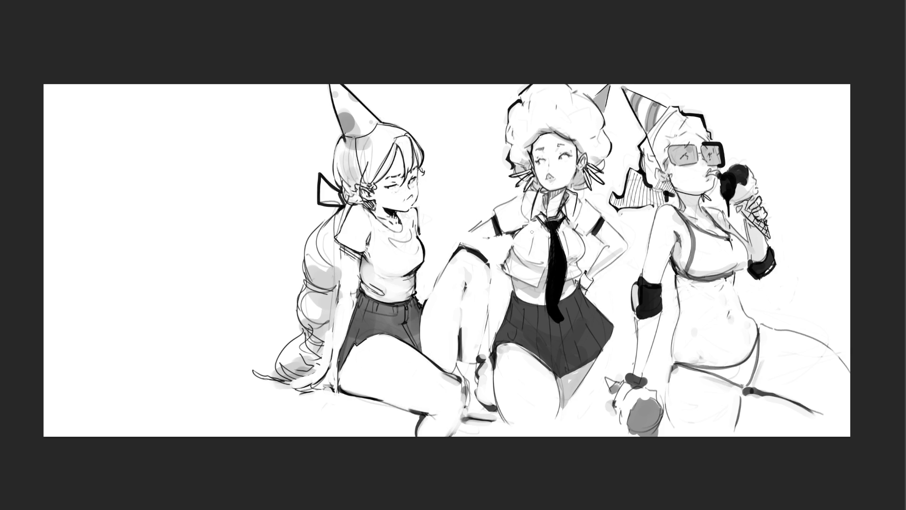
mouse_move(528, 228)
left_mouse_down()
mouse_move(519, 243)
mouse_move(547, 251)
left_mouse_up()
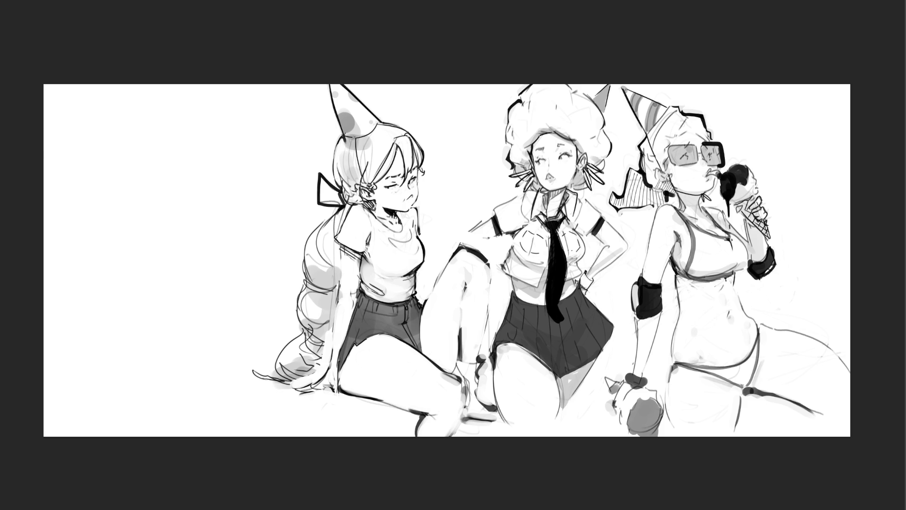
Add a dark stroke by the right girl's ear, hide the rough sketch, and restore the blue colouring.
mouse_move(654, 167)
left_mouse_down()
mouse_move(659, 183)
mouse_move(670, 184)
left_mouse_up()
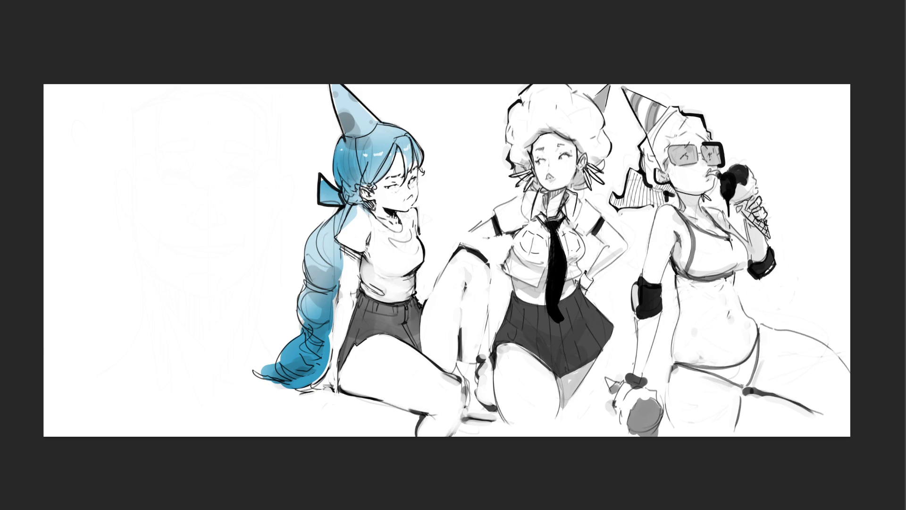
key("Delete")
key("Delete")
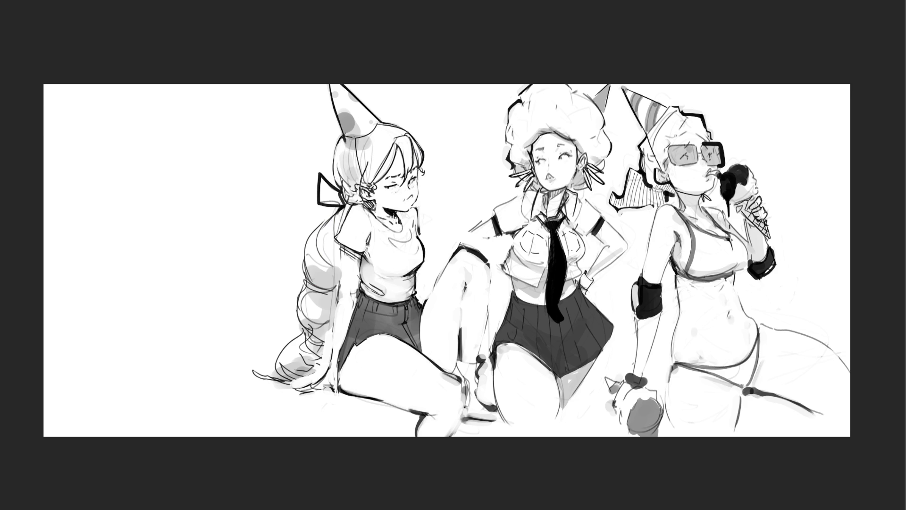
key("ctrl+z")
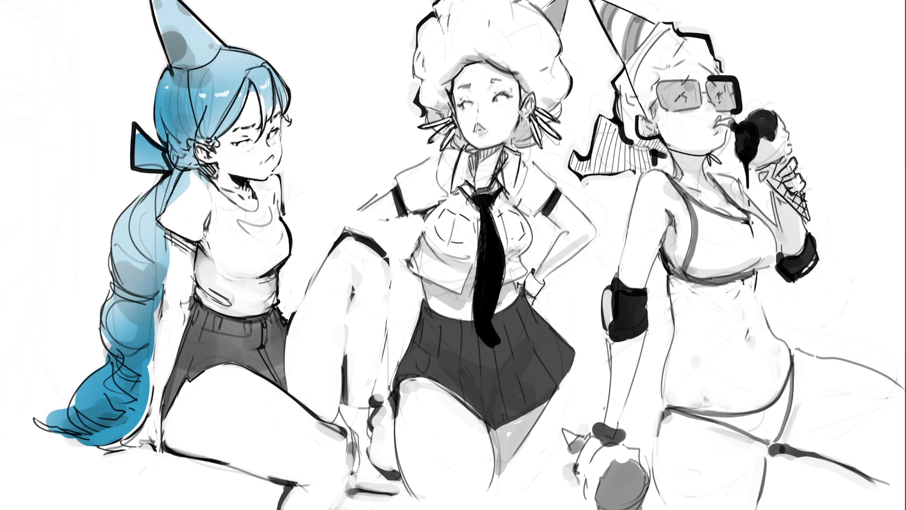
Re-trace the middle girl's arm outline through the elbow and the right edge of her skirt.
mouse_move(585, 215)
left_mouse_down()
mouse_move(599, 240)
mouse_move(583, 253)
left_mouse_up()
mouse_move(538, 310)
left_mouse_down()
mouse_move(572, 348)
mouse_move(577, 369)
mouse_move(502, 479)
mouse_move(435, 508)
mouse_move(409, 481)
mouse_move(393, 384)
mouse_move(426, 302)
mouse_move(410, 255)
mouse_move(429, 216)
mouse_move(361, 209)
mouse_move(397, 192)
mouse_move(451, 16)
mouse_move(426, 23)
mouse_move(418, 61)
mouse_move(425, 95)
mouse_move(416, 108)
mouse_move(424, 135)
mouse_move(437, 133)
mouse_move(432, 149)
mouse_move(446, 142)
mouse_move(445, 155)
mouse_move(454, 150)
mouse_move(380, 202)
left_mouse_up()
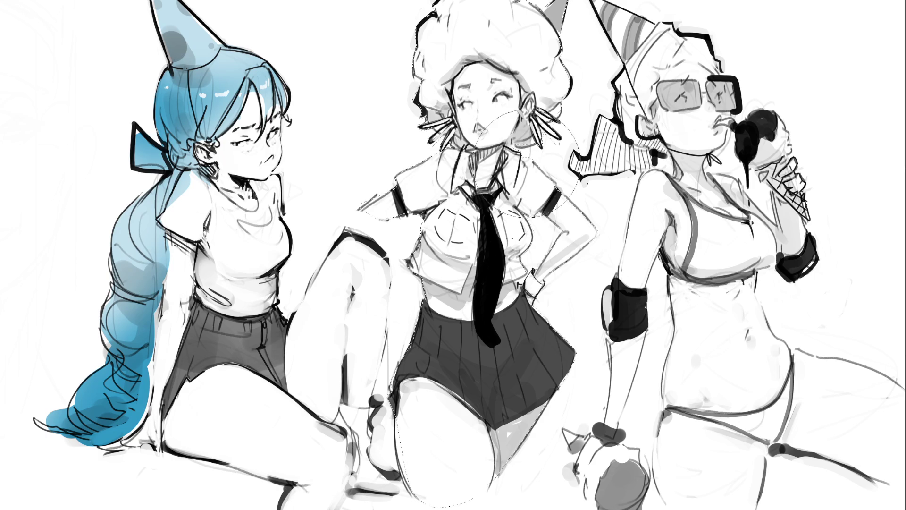
Cover the middle girl, including her lower thigh, with a flat grey base.
key("alt+BackSpace")
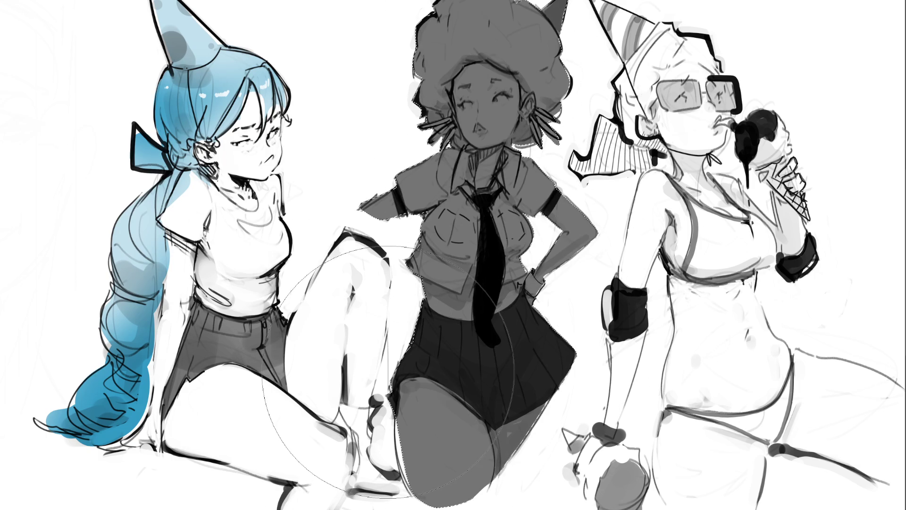
key("bracketleft")
key("bracketleft")
key("bracketleft")
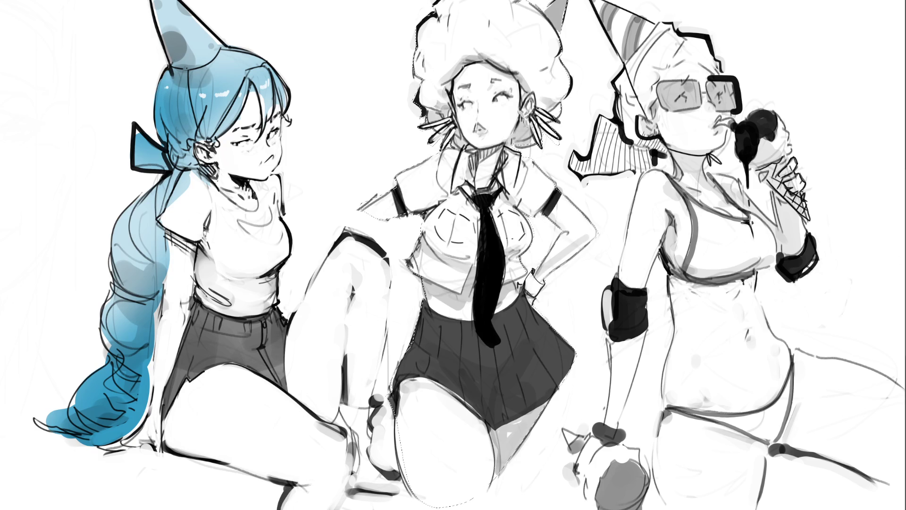
mouse_move(496, 70)
left_mouse_down()
mouse_move(383, 19)
mouse_move(472, 212)
mouse_move(745, 392)
left_mouse_up()
left_click(465, 444)
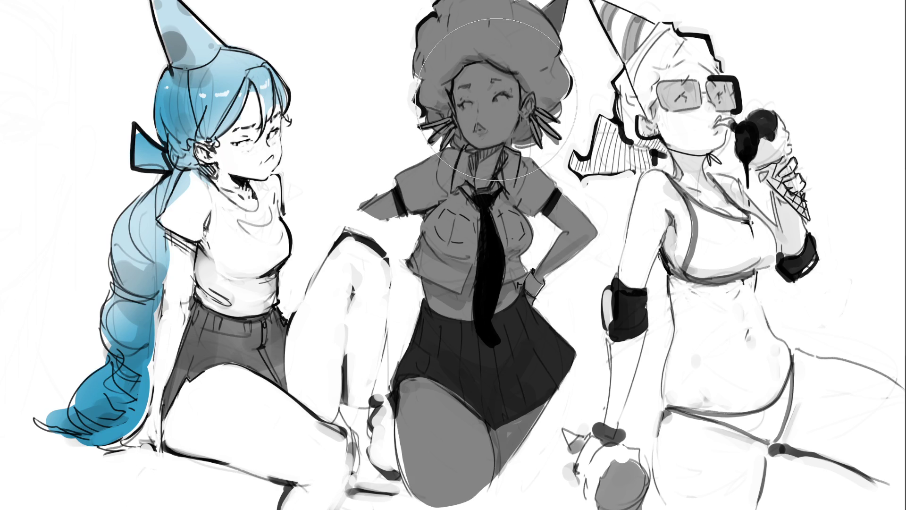
Tidy the afro's left edge with a small brush, keeping the darker edge lines.
key("e")
left_click_drag(421, 73, 426, 75)
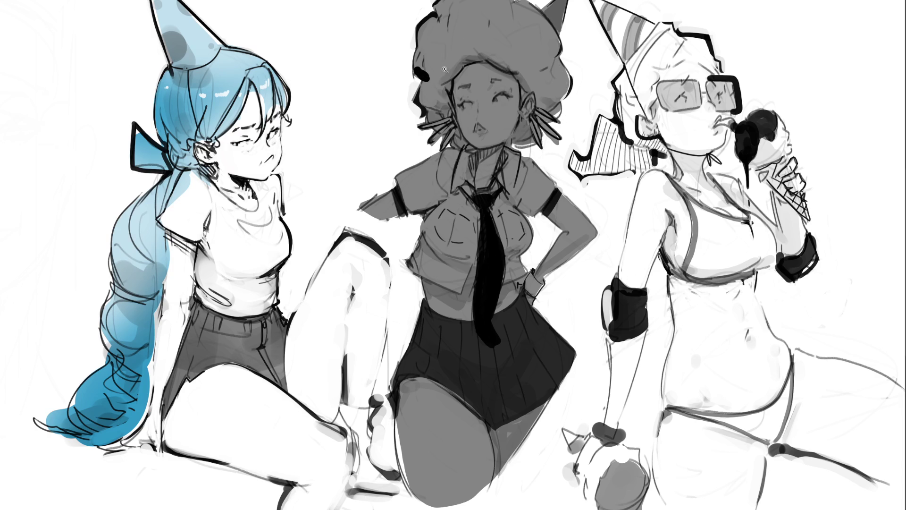
key("ctrl+z")
key("ctrl+z")
key("ctrl+shift+z")
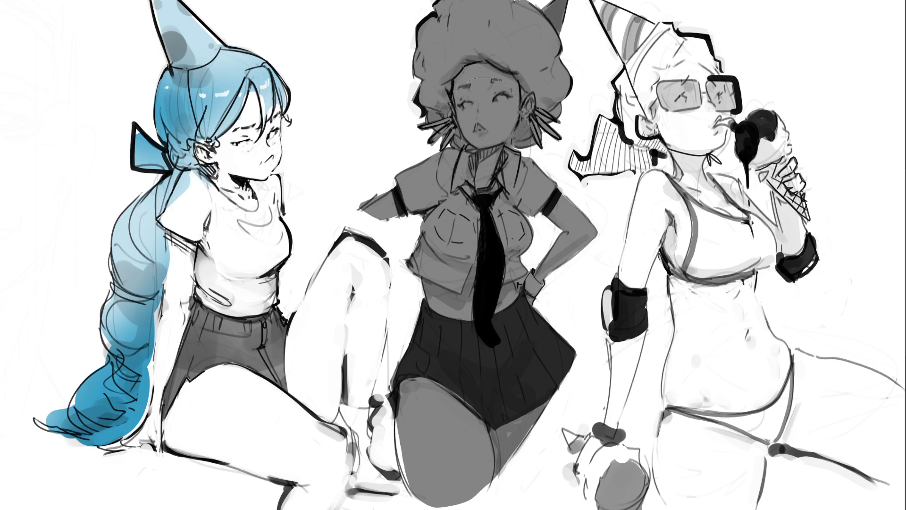
Fill the middle girl's face, both arms, midriff and upper thigh light pink.
left_click(500, 118)
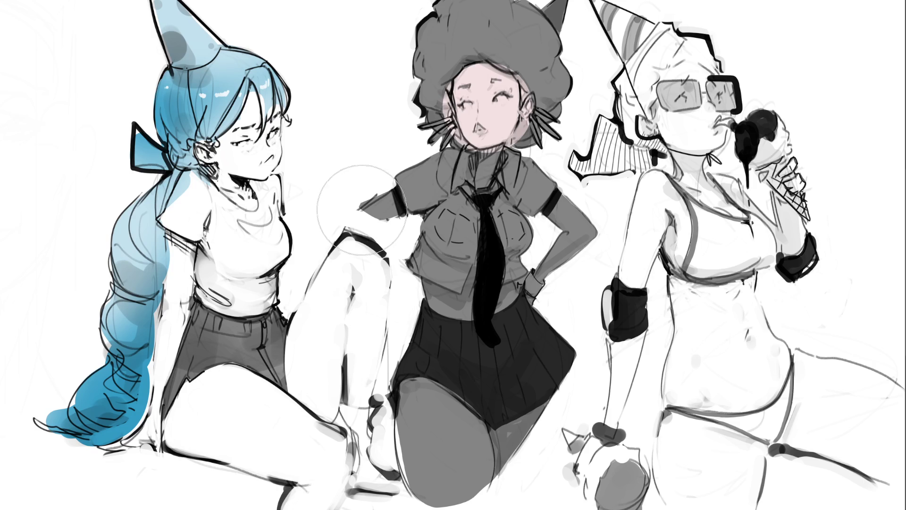
left_click(375, 201)
left_click(576, 252)
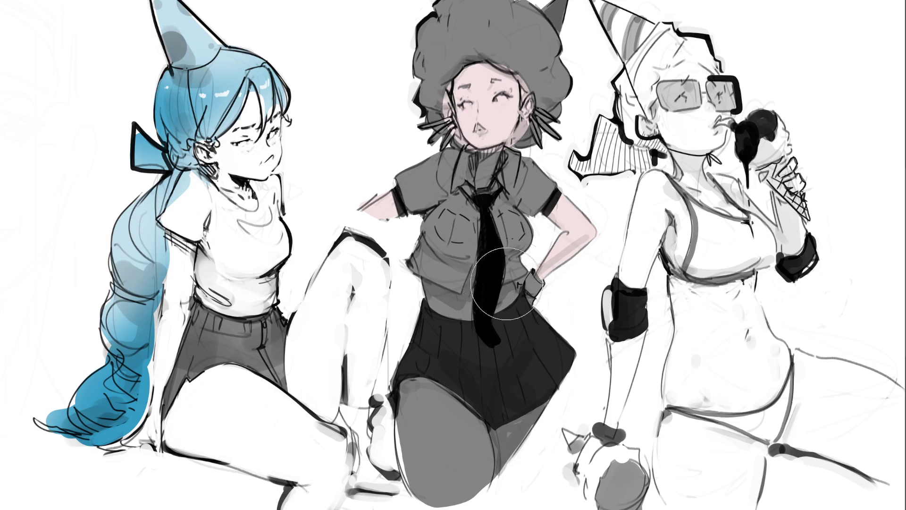
mouse_move(444, 283)
left_mouse_down()
mouse_move(472, 291)
mouse_move(451, 287)
left_mouse_up()
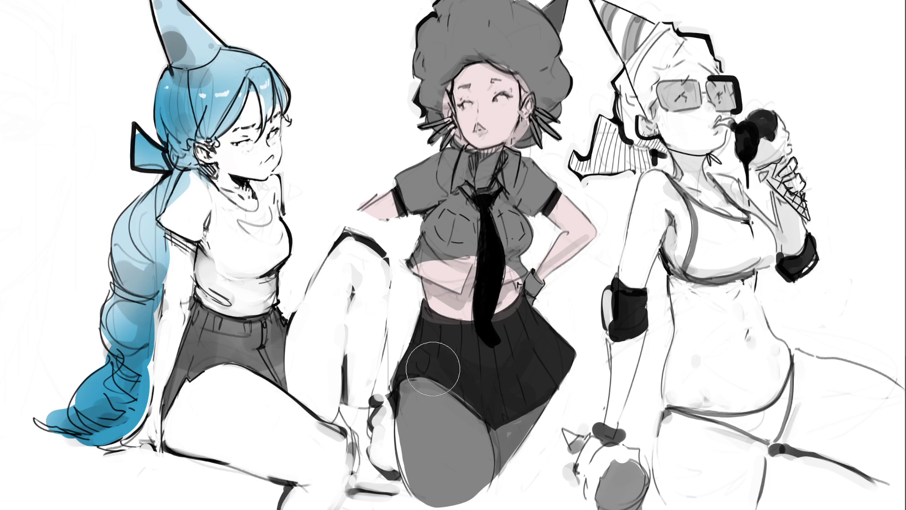
mouse_move(411, 392)
left_mouse_down()
mouse_move(492, 452)
mouse_move(519, 453)
mouse_move(425, 462)
mouse_move(449, 491)
mouse_move(481, 465)
left_mouse_up()
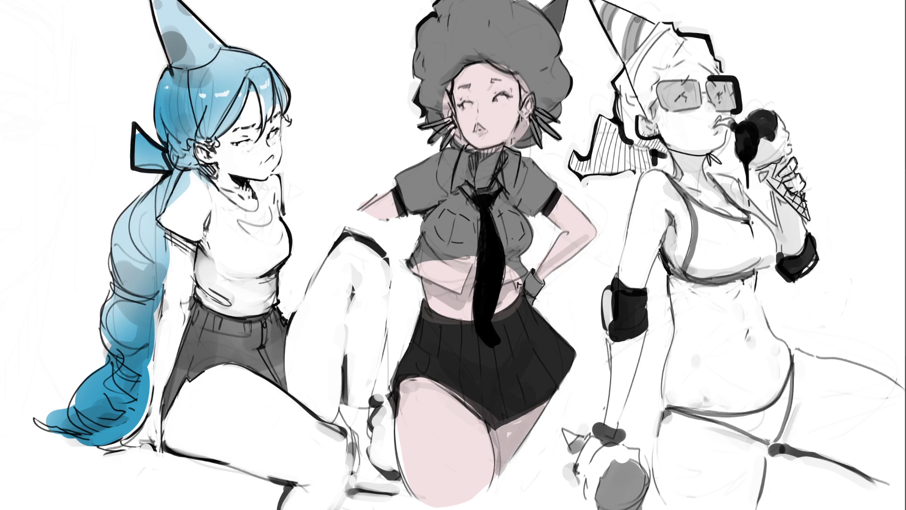
Add pink blush to the cheeks, elbow and thigh, redraw the mouth as an open o, and paint the afro pale yellow.
left_click(502, 107)
left_click(474, 108)
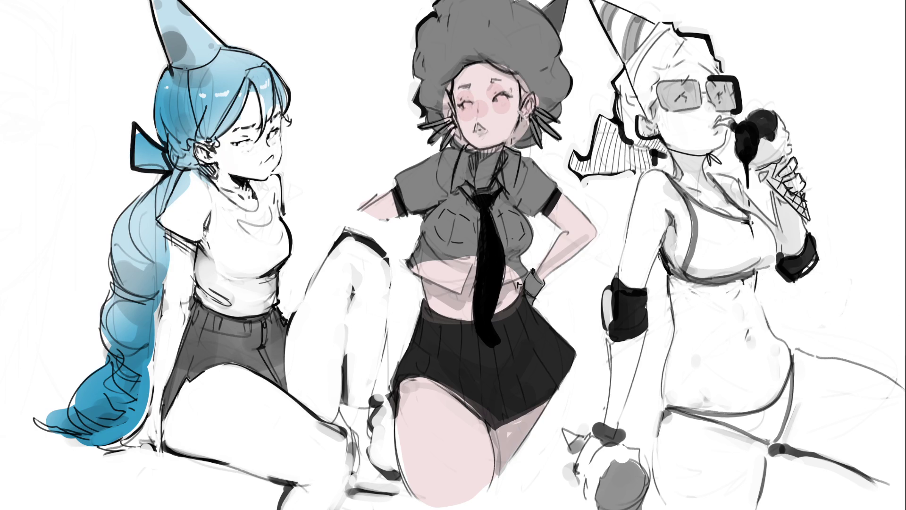
left_click(583, 233)
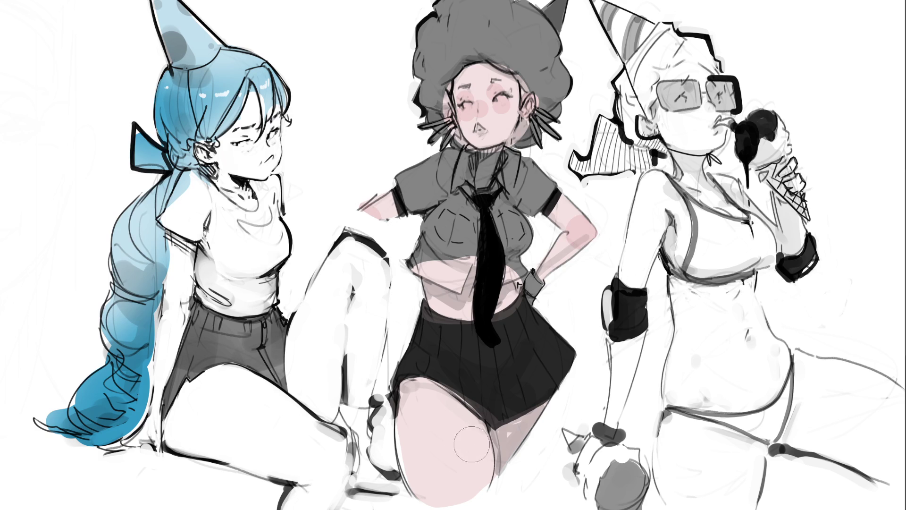
left_click(491, 474)
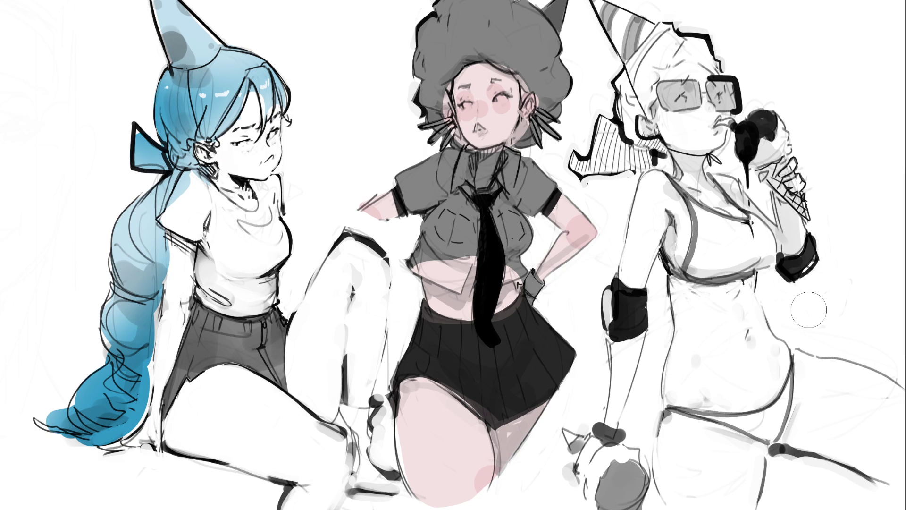
left_click_drag(478, 128, 478, 131)
mouse_move(486, 14)
left_mouse_down()
mouse_move(520, 14)
mouse_move(562, 52)
mouse_move(459, 21)
mouse_move(425, 42)
mouse_move(434, 47)
mouse_move(416, 83)
mouse_move(427, 130)
mouse_move(458, 147)
left_mouse_up()
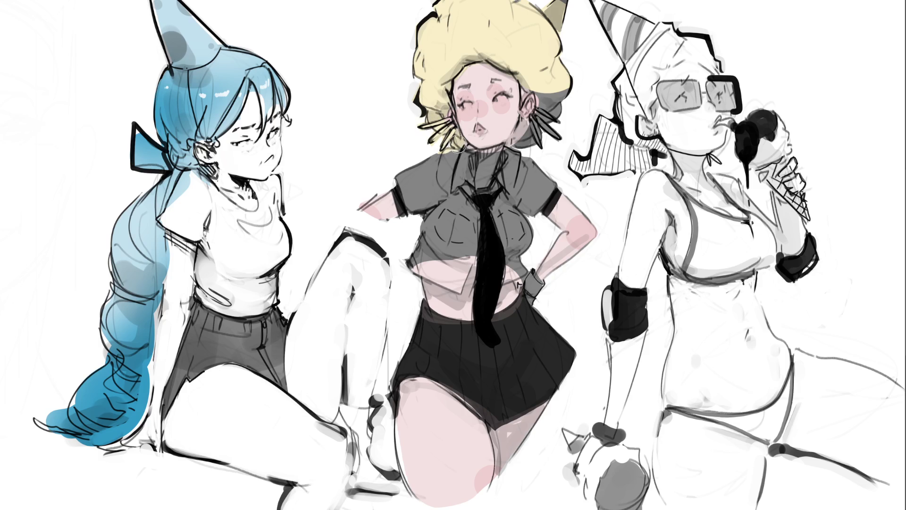
Extend the pale yellow hair near the ears and redraw her right eye open with a pupil.
mouse_move(515, 142)
left_mouse_down()
mouse_move(517, 149)
mouse_move(524, 133)
mouse_move(535, 141)
mouse_move(548, 109)
mouse_move(544, 85)
mouse_move(555, 112)
left_mouse_up()
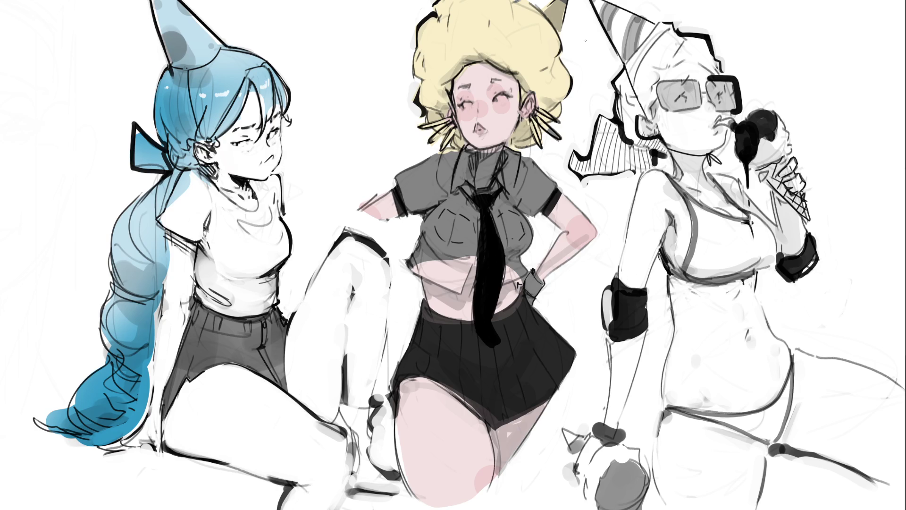
mouse_move(499, 99)
left_mouse_down()
mouse_move(514, 97)
mouse_move(473, 109)
left_mouse_up()
Stroke light colour down the neck and collar, and shade the forearm and midriff darker pink.
mouse_move(481, 152)
left_mouse_down()
mouse_move(482, 185)
mouse_move(493, 186)
left_mouse_up()
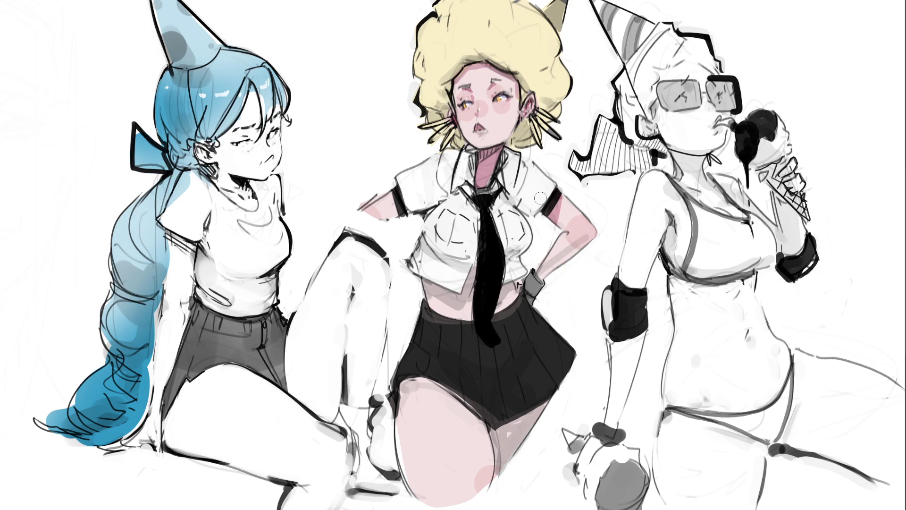
left_click_drag(568, 221, 572, 214)
key("ctrl+z")
key("ctrl+z")
key("ctrl+z")
key("ctrl+z")
key("ctrl+z")
left_click_drag(541, 201, 566, 231)
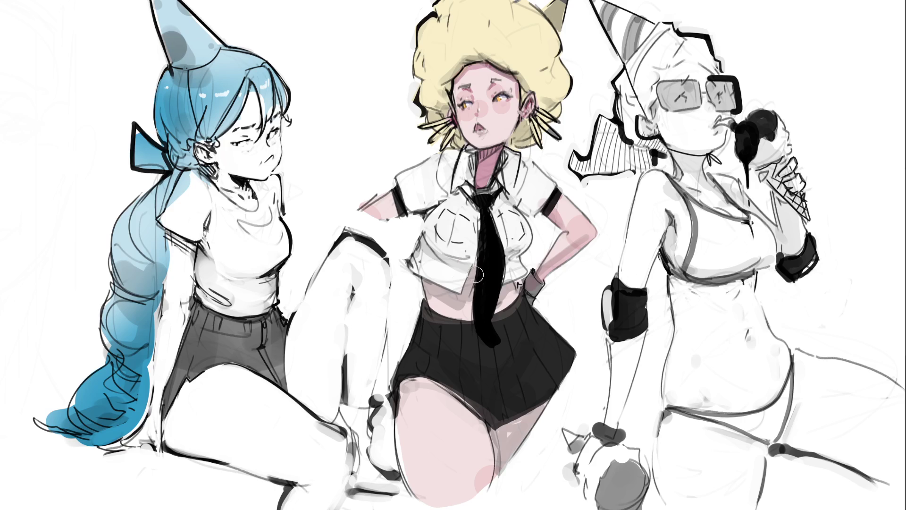
mouse_move(472, 273)
left_mouse_down()
mouse_move(454, 310)
mouse_move(427, 289)
mouse_move(455, 298)
left_mouse_up()
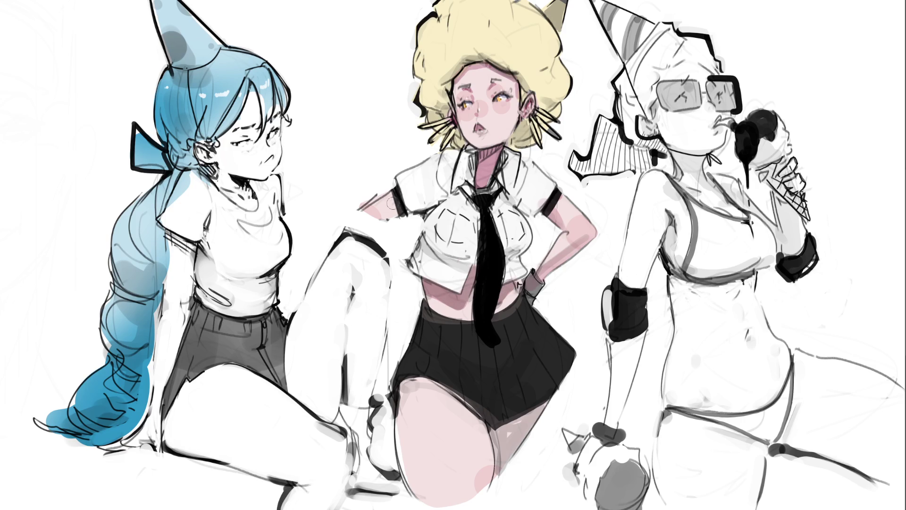
Darken the sleeve armband and shade the skirt hem and the thigh edge below it.
left_click_drag(391, 188, 389, 212)
left_click_drag(398, 391, 434, 382)
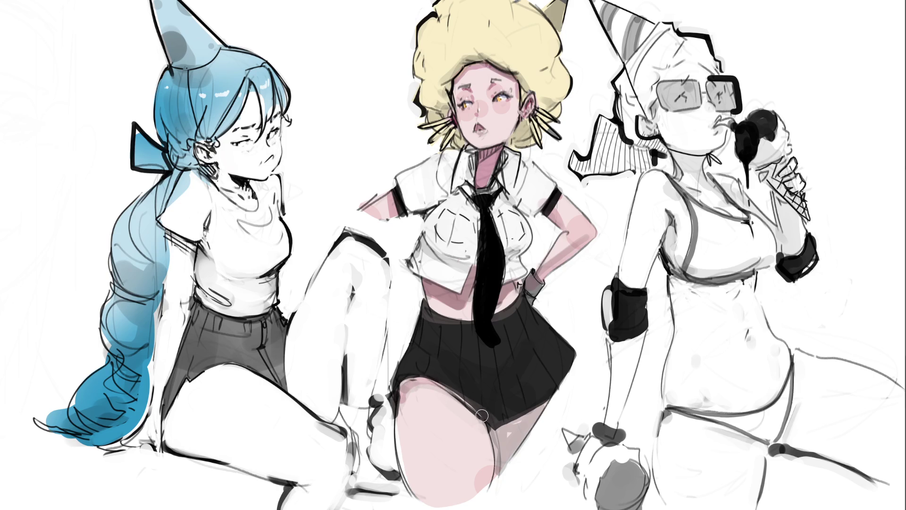
left_click_drag(483, 416, 488, 493)
mouse_move(498, 432)
left_mouse_down()
mouse_move(498, 472)
mouse_move(543, 406)
mouse_move(505, 453)
mouse_move(519, 445)
left_mouse_up()
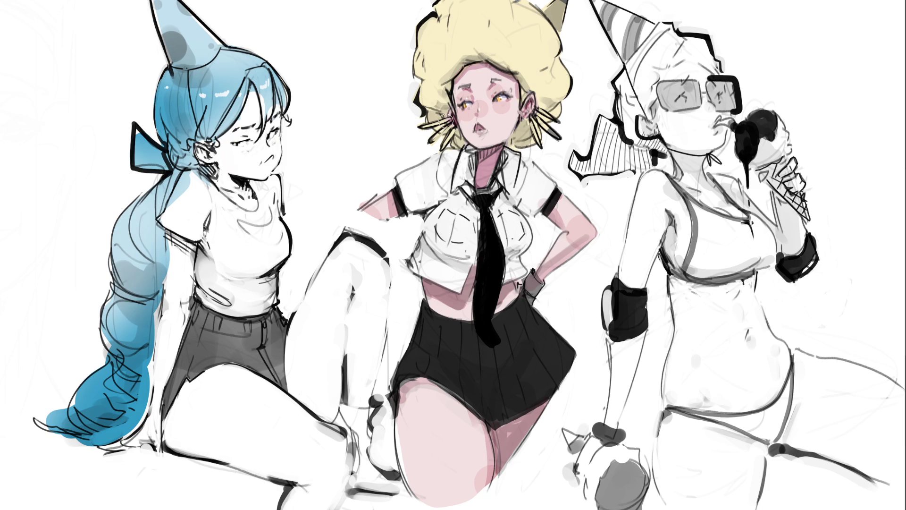
Add dark strokes on top of and beside both earrings.
mouse_move(436, 124)
left_mouse_down()
mouse_move(450, 119)
mouse_move(433, 140)
mouse_move(445, 128)
left_mouse_up()
left_click_drag(446, 129, 455, 145)
mouse_move(533, 122)
left_mouse_down()
mouse_move(538, 142)
mouse_move(544, 113)
left_mouse_up()
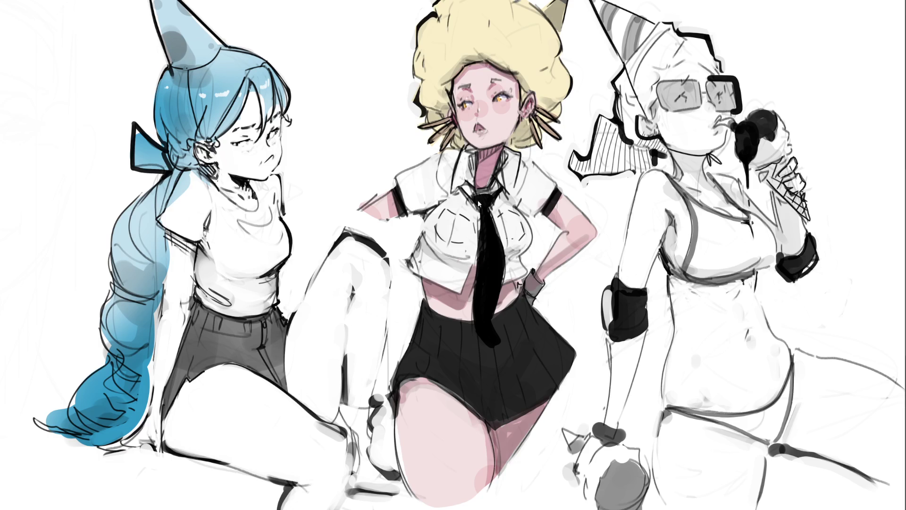
Add orange shading to the shirt's shoulders, shoulder seams and chest.
left_click_drag(443, 162, 418, 194)
left_click_drag(514, 171, 550, 197)
left_click_drag(469, 164, 438, 172)
mouse_move(467, 228)
left_mouse_down()
mouse_move(439, 225)
mouse_move(474, 236)
mouse_move(528, 219)
left_mouse_up()
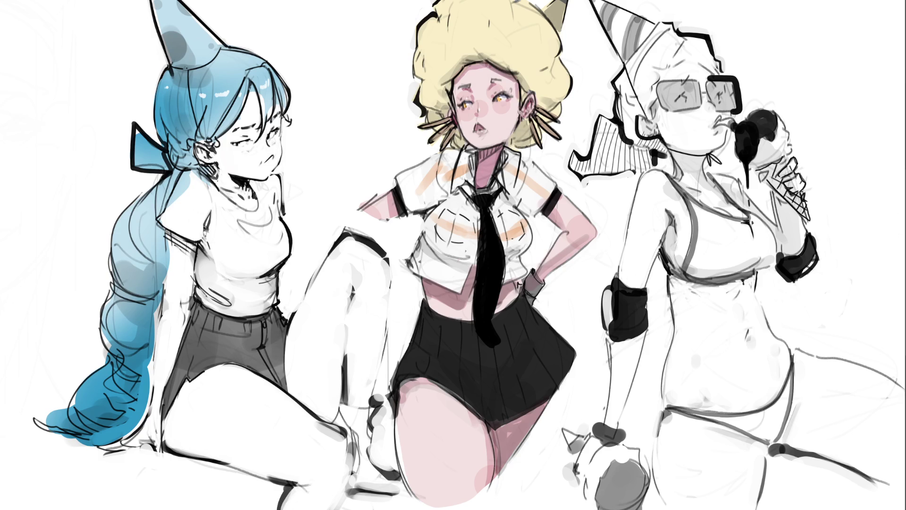
Shade the shirt's chest, left shoulder and both collar sides grey, and paint the party hat pink.
mouse_move(431, 228)
left_mouse_down()
mouse_move(472, 255)
mouse_move(425, 260)
mouse_move(453, 245)
mouse_move(429, 248)
mouse_move(444, 243)
mouse_move(517, 244)
mouse_move(528, 232)
mouse_move(500, 273)
mouse_move(532, 260)
mouse_move(522, 273)
left_mouse_up()
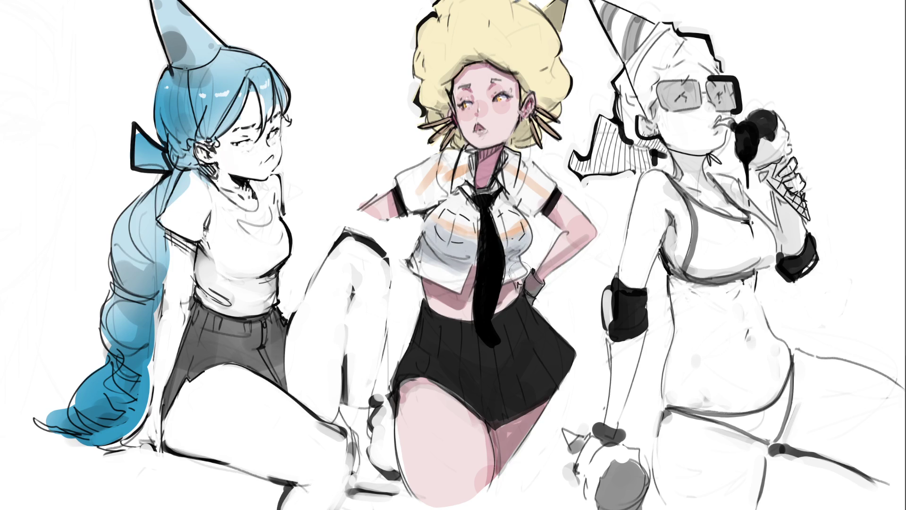
mouse_move(439, 198)
left_mouse_down()
mouse_move(413, 212)
mouse_move(458, 157)
mouse_move(446, 163)
left_mouse_up()
mouse_move(514, 161)
left_mouse_down()
mouse_move(564, 188)
mouse_move(527, 191)
mouse_move(525, 203)
left_mouse_up()
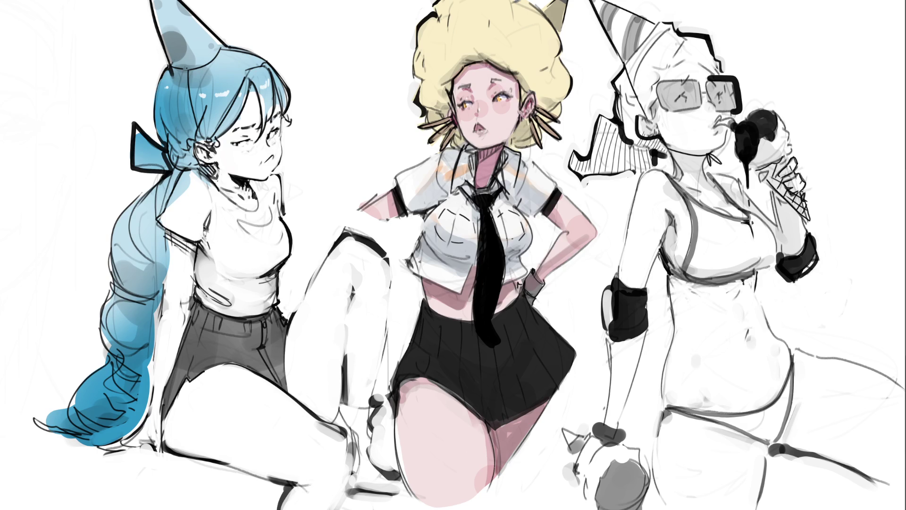
mouse_move(543, 3)
left_mouse_down()
mouse_move(550, 12)
mouse_move(565, 3)
left_mouse_up()
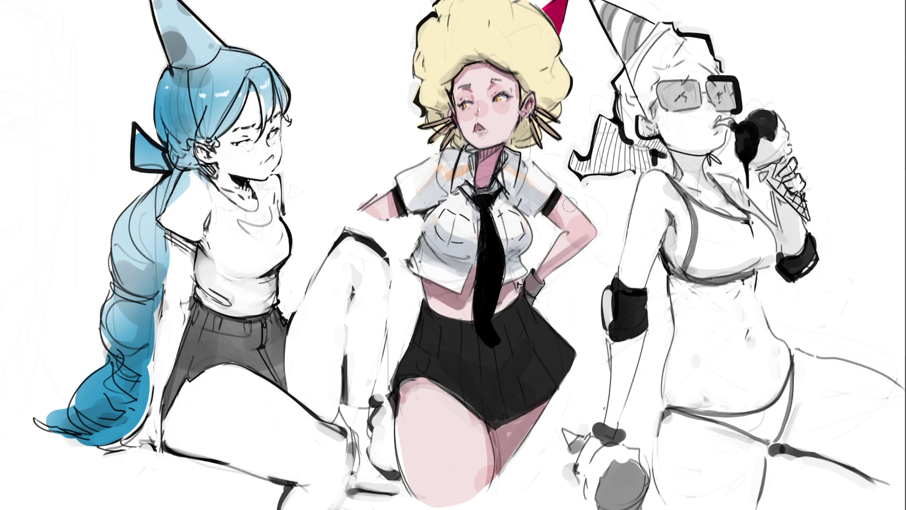
Paint the wristband bright pink and undo the overly saturated lip strokes.
left_click_drag(532, 279, 534, 303)
mouse_move(474, 127)
left_mouse_down()
mouse_move(483, 131)
mouse_move(476, 134)
left_mouse_up()
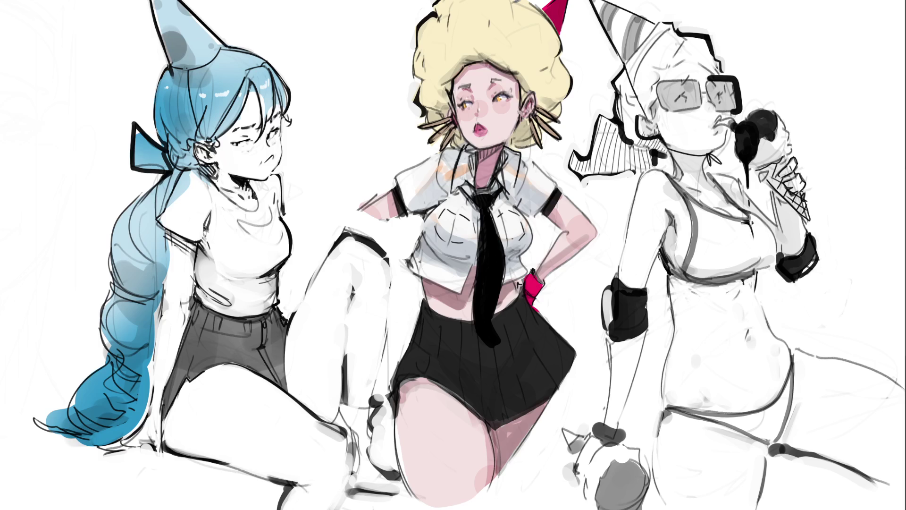
key("ctrl+z")
Darken the right upper eyelid, extend the eyebrow in a yellow tone, and highlight the thigh white.
mouse_move(498, 93)
left_mouse_down()
mouse_move(511, 88)
mouse_move(511, 100)
left_mouse_up()
mouse_move(491, 81)
left_mouse_down()
mouse_move(508, 83)
mouse_move(469, 85)
left_mouse_up()
mouse_move(492, 81)
left_mouse_down()
mouse_move(507, 83)
mouse_move(471, 85)
left_mouse_up()
left_click_drag(445, 430, 444, 459)
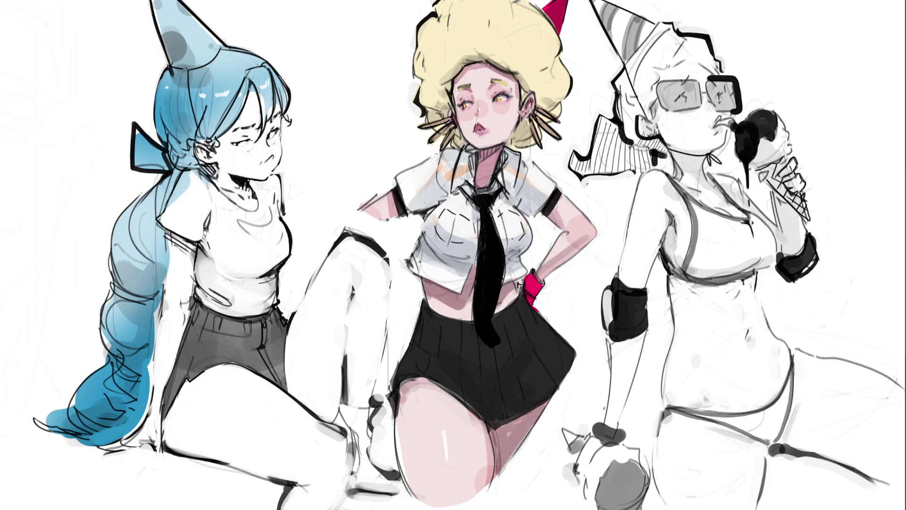
Paint brown shadows into the afro beside the face, along the hairline, near the hat, and under the chin.
mouse_move(449, 90)
left_mouse_down()
mouse_move(432, 118)
mouse_move(439, 108)
left_mouse_up()
mouse_move(460, 67)
left_mouse_down()
mouse_move(498, 51)
mouse_move(517, 72)
left_mouse_up()
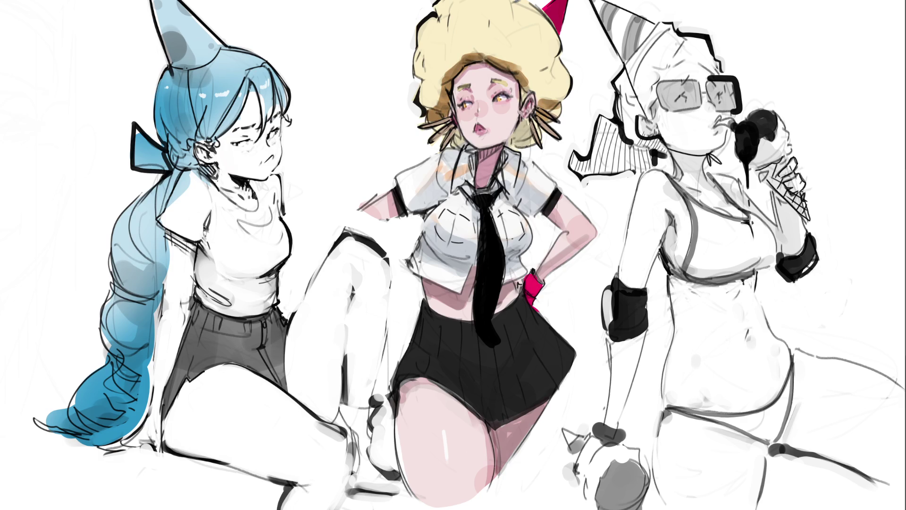
mouse_move(460, 132)
left_mouse_down()
mouse_move(454, 142)
mouse_move(465, 149)
left_mouse_up()
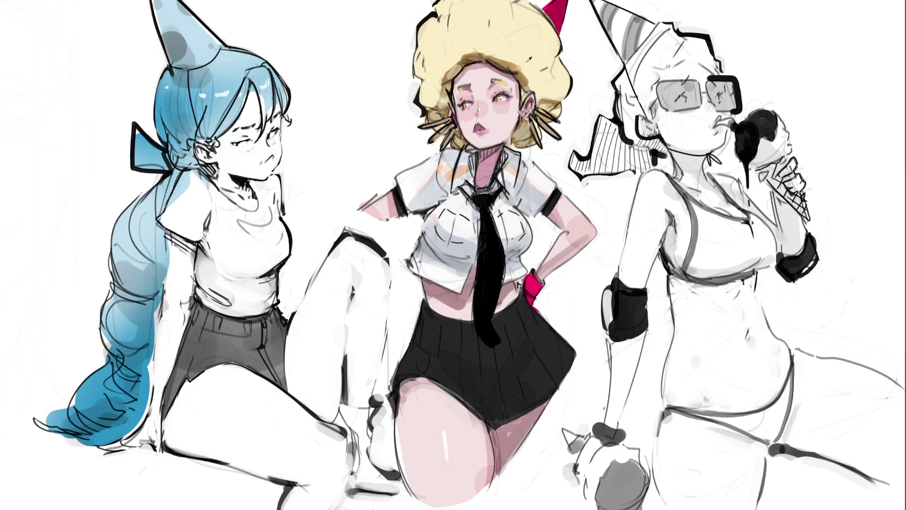
mouse_move(534, 84)
left_mouse_down()
mouse_move(567, 70)
mouse_move(528, 47)
mouse_move(571, 46)
mouse_move(472, 42)
mouse_move(505, 31)
mouse_move(451, 49)
mouse_move(427, 113)
mouse_move(501, 43)
mouse_move(560, 53)
mouse_move(531, 45)
left_mouse_up()
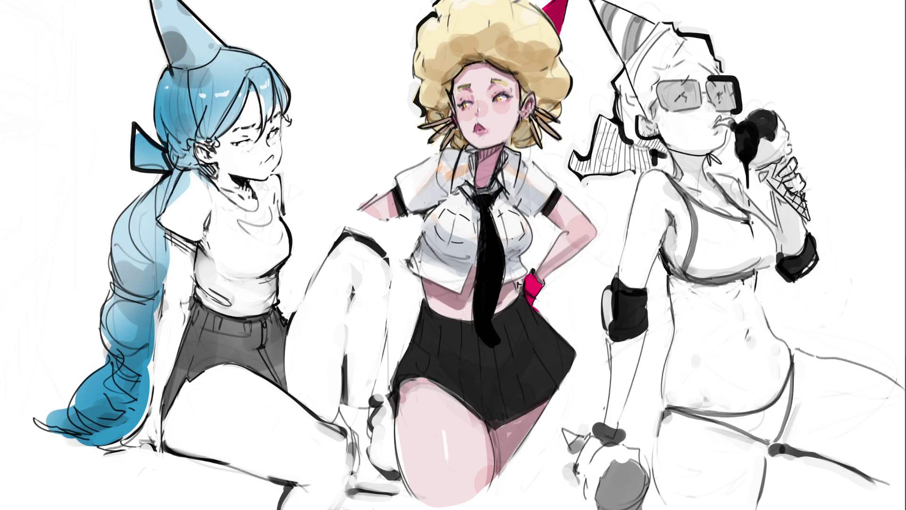
key("bracketright")
key("bracketright")
key("bracketright")
Shade the skirt-thigh boundary, hands, feet and hand-on-hip arm with reddish-pink tones.
left_click_drag(474, 416, 519, 398)
mouse_move(618, 477)
left_mouse_down()
mouse_move(581, 454)
mouse_move(557, 463)
mouse_move(359, 453)
mouse_move(507, 493)
left_mouse_up()
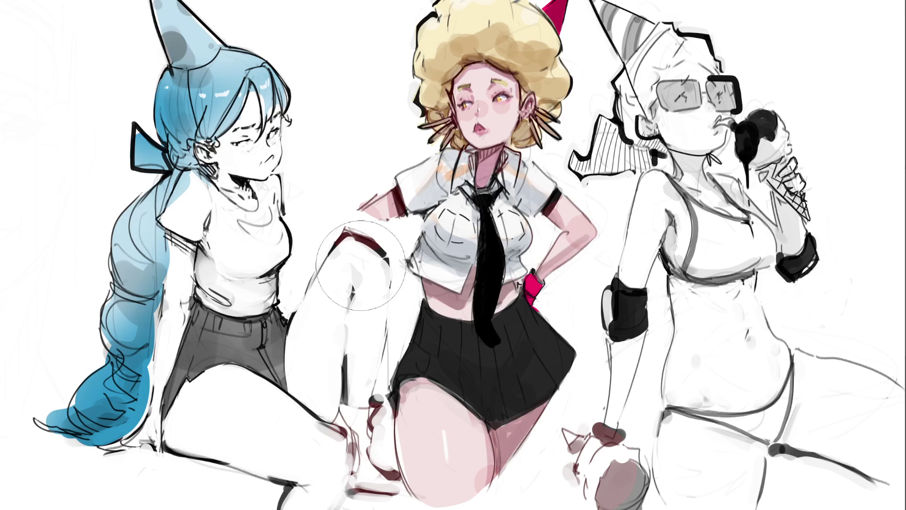
mouse_move(613, 207)
left_mouse_down()
mouse_move(581, 236)
mouse_move(564, 280)
left_mouse_up()
key("bracketleft")
key("bracketleft")
key("bracketleft")
Paint the middle girl's tie blue, from the knot down to the tip.
mouse_move(471, 199)
left_mouse_down()
mouse_move(463, 191)
mouse_move(478, 201)
mouse_move(498, 189)
mouse_move(485, 213)
mouse_move(488, 336)
mouse_move(487, 232)
mouse_move(488, 285)
left_mouse_up()
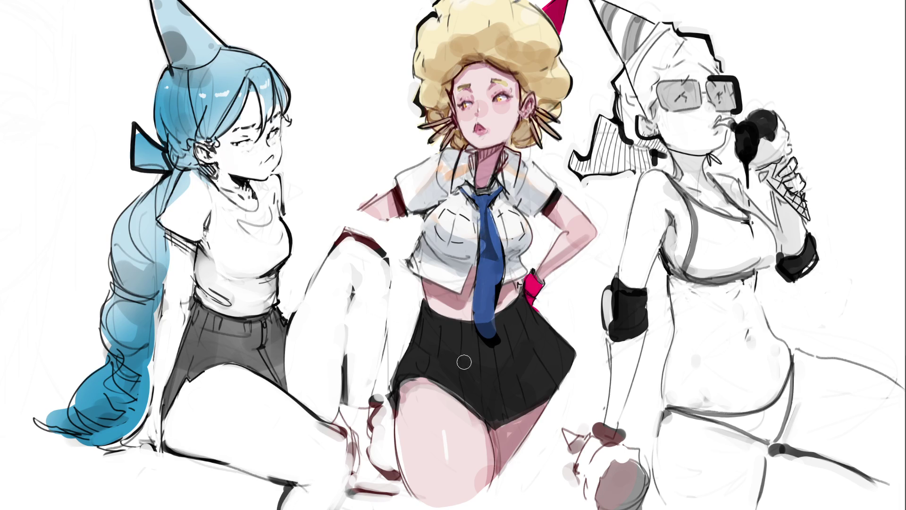
left_click_drag(486, 328, 486, 333)
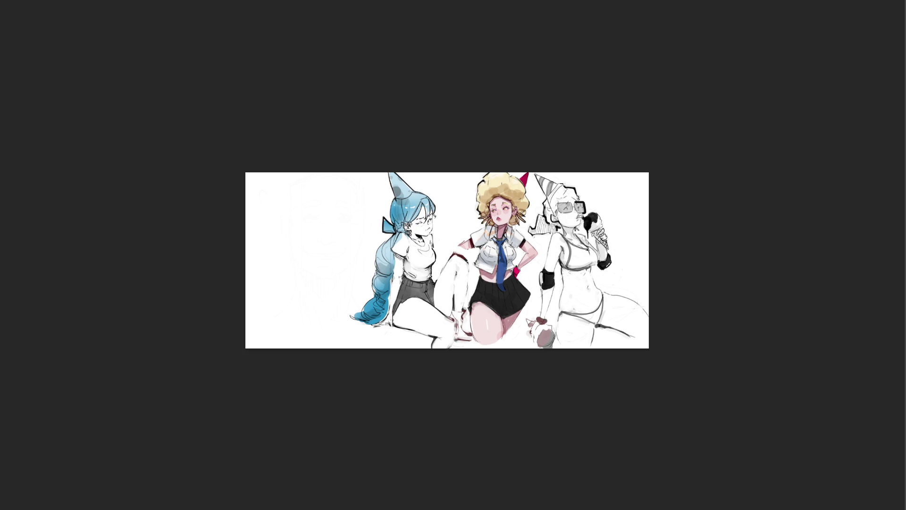
Intensify the colours and repaint the hat tip magenta, cheeks pink, and afro and collar saturated yellow.
left_click(519, 203)
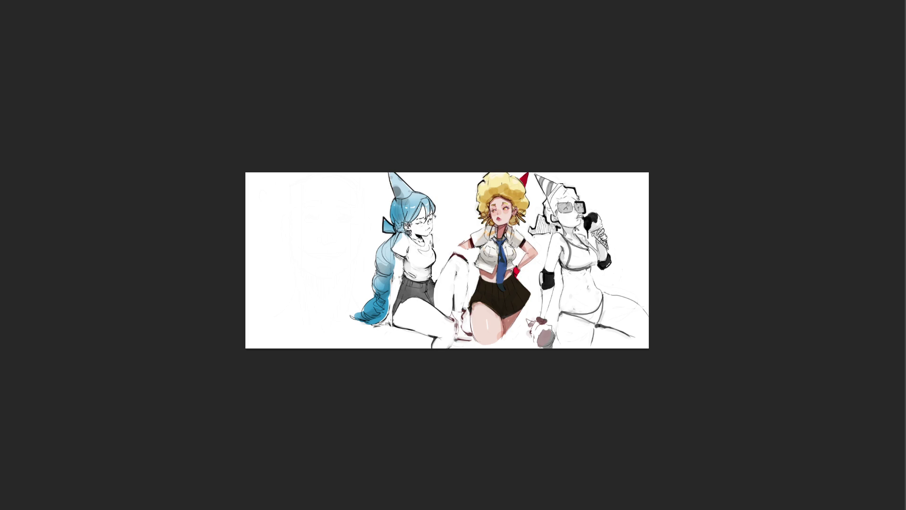
key("bracketright")
key("bracketright")
key("bracketright")
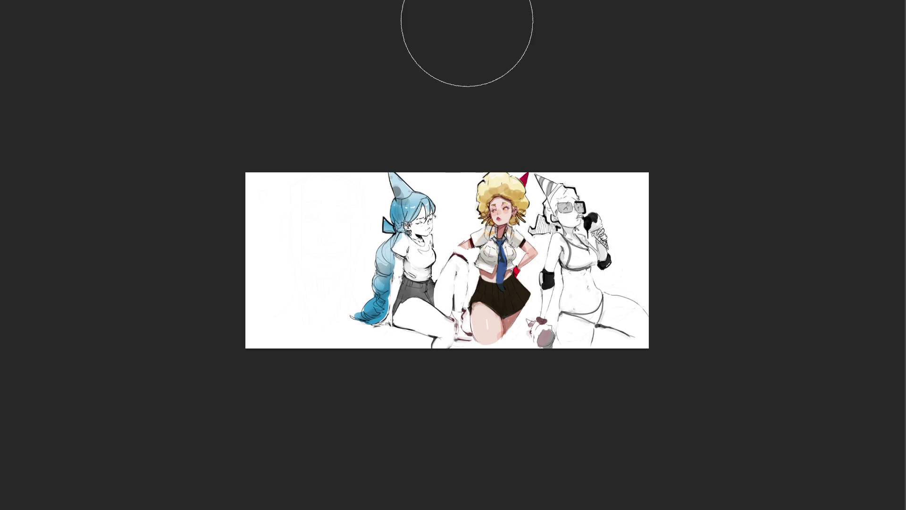
left_click_drag(437, 157, 491, 189)
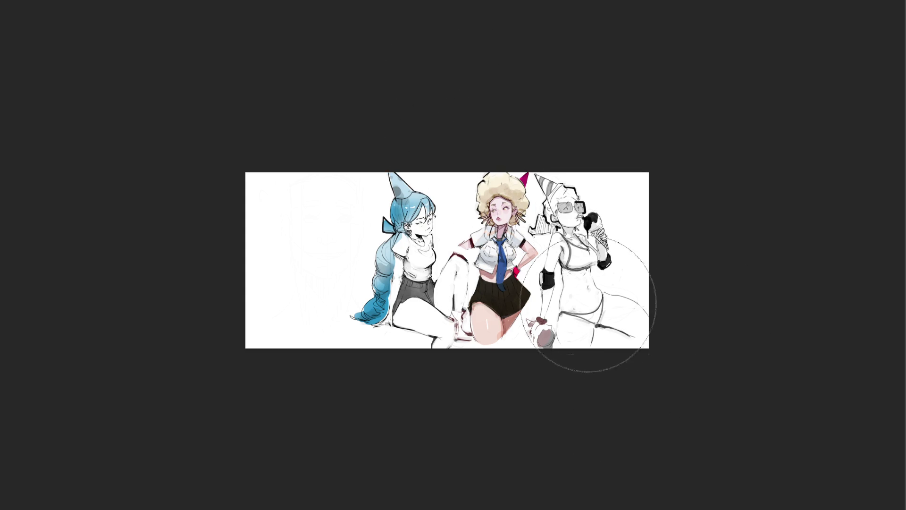
left_click_drag(487, 198, 519, 226)
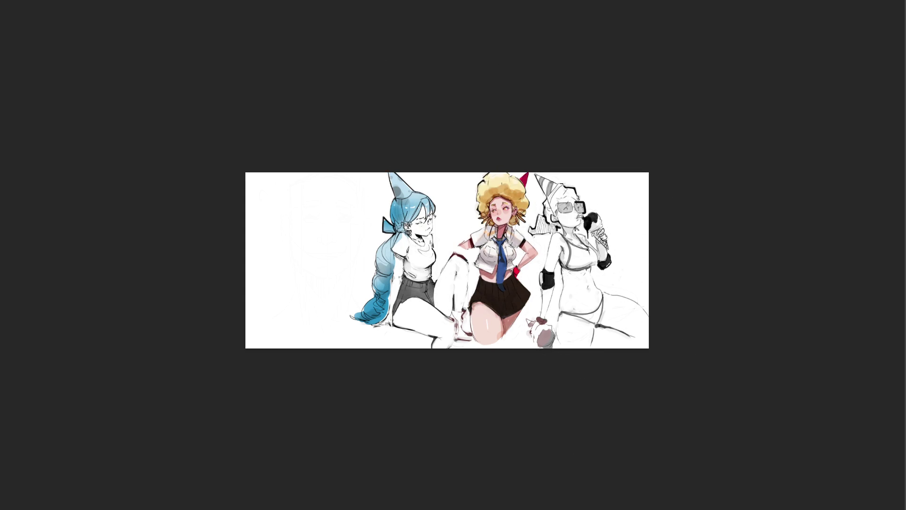